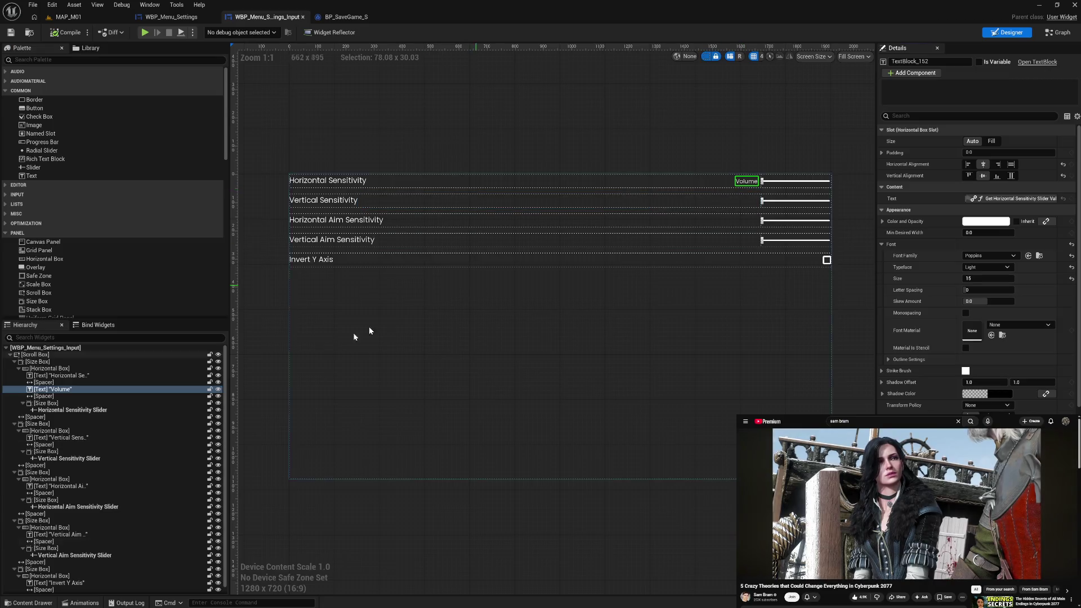
Copy the Volume value text and its spacer into the Vertical Sensitivity Horizontal Box
left_click(64, 390)
left_click_drag(65, 390, 70, 399)
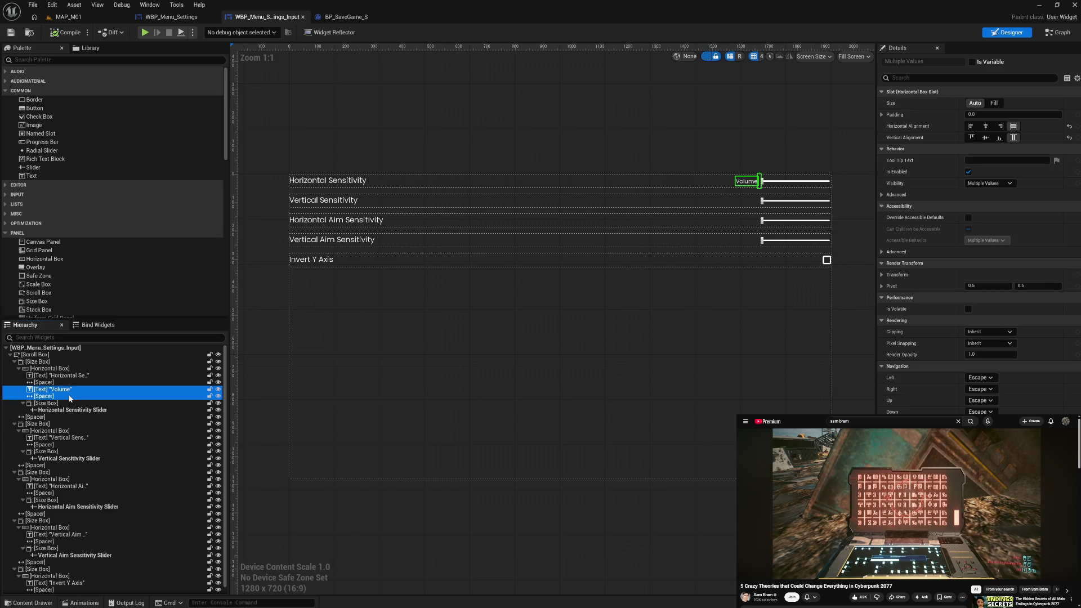
left_click(18, 369)
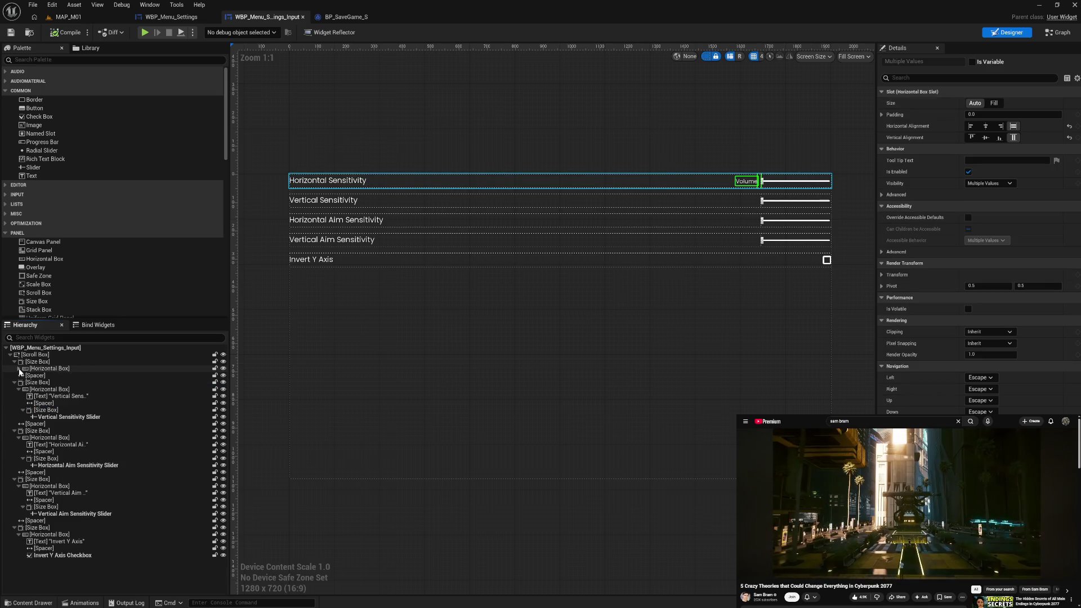
left_click(49, 389)
key("ctrl+v")
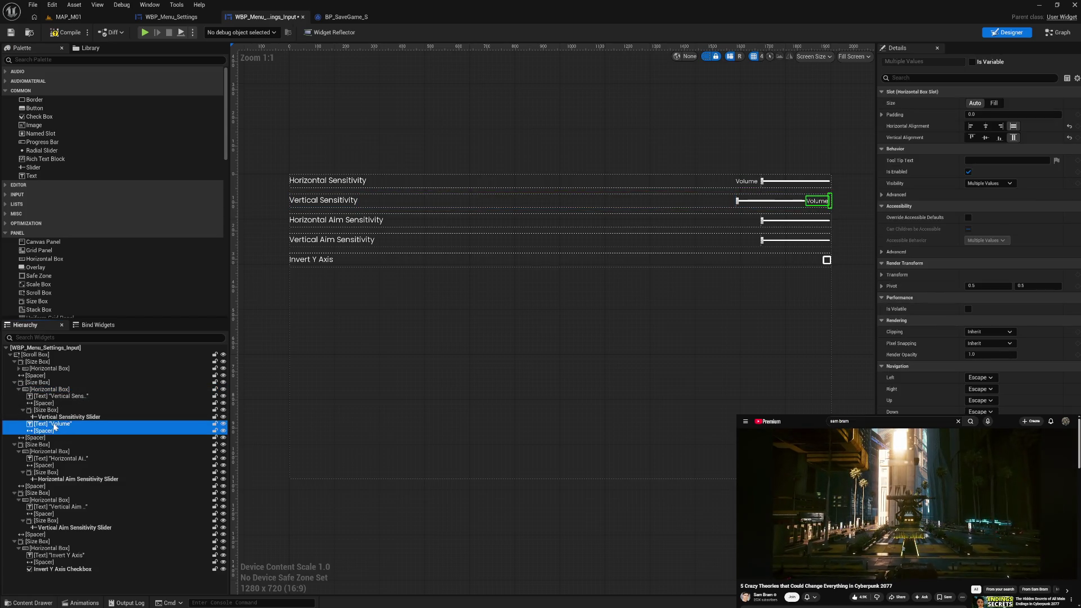
Order the pasted Volume text, then the spacer, above the slider's Size Box
left_click_drag(44, 432, 54, 405)
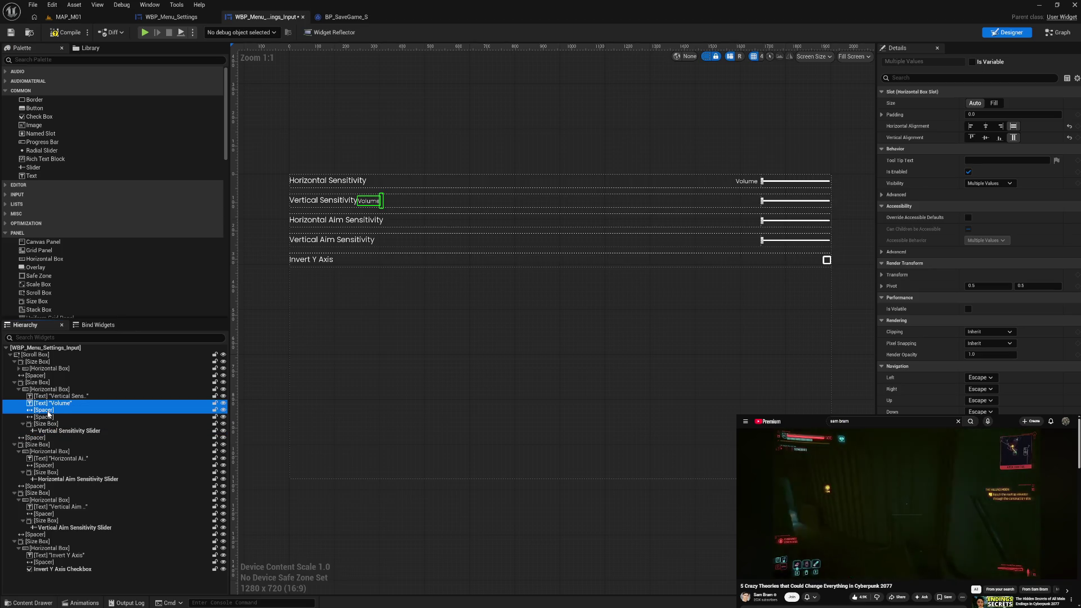
left_click(50, 411)
left_click_drag(49, 414, 48, 409)
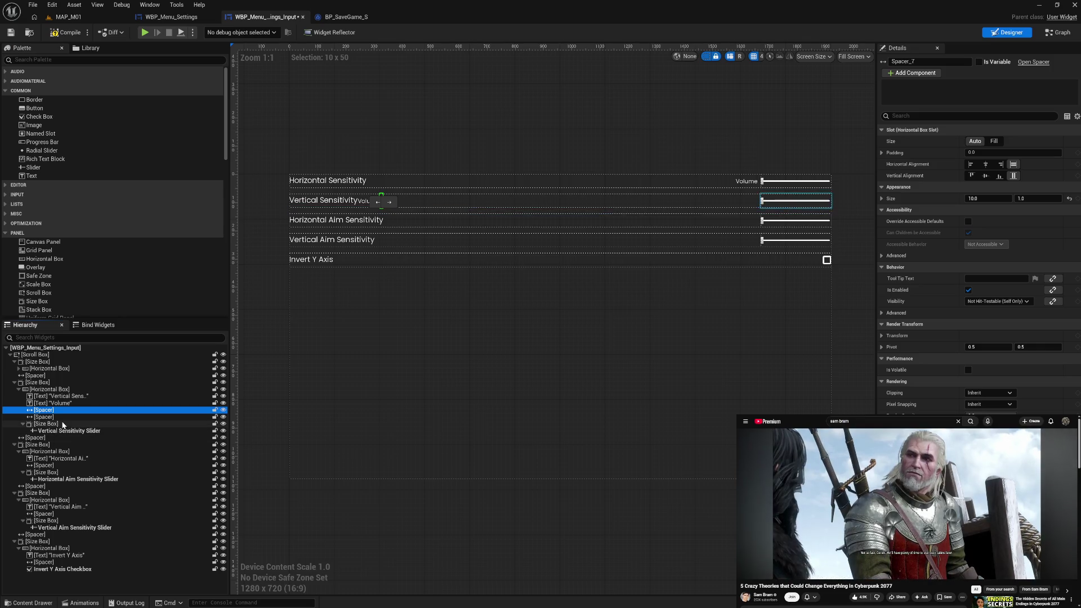
left_click(62, 404)
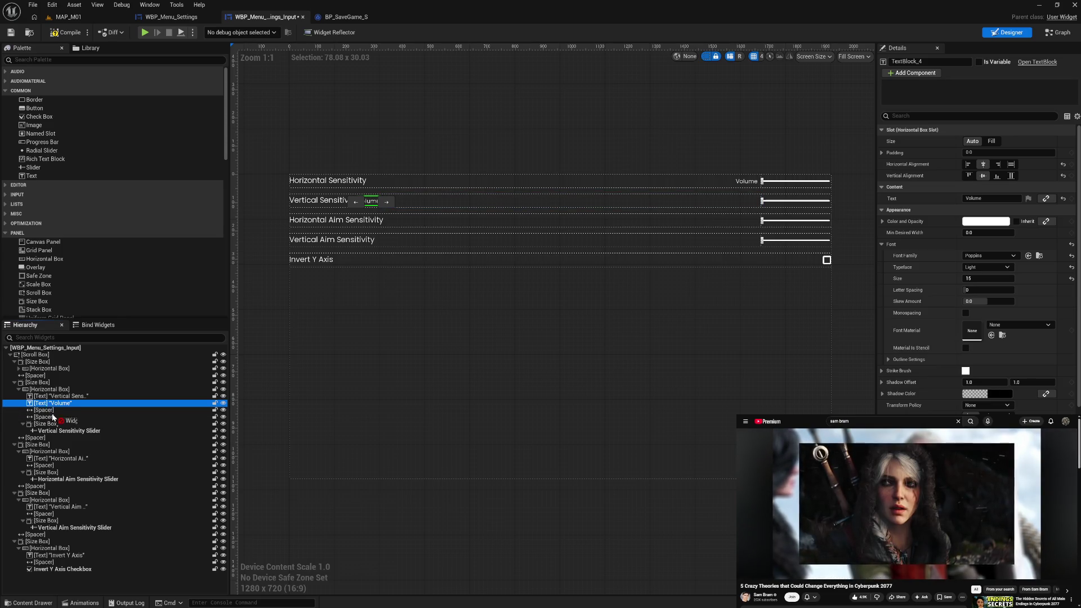
mouse_move(53, 421)
left_mouse_down()
mouse_move(49, 406)
mouse_move(50, 417)
left_mouse_up()
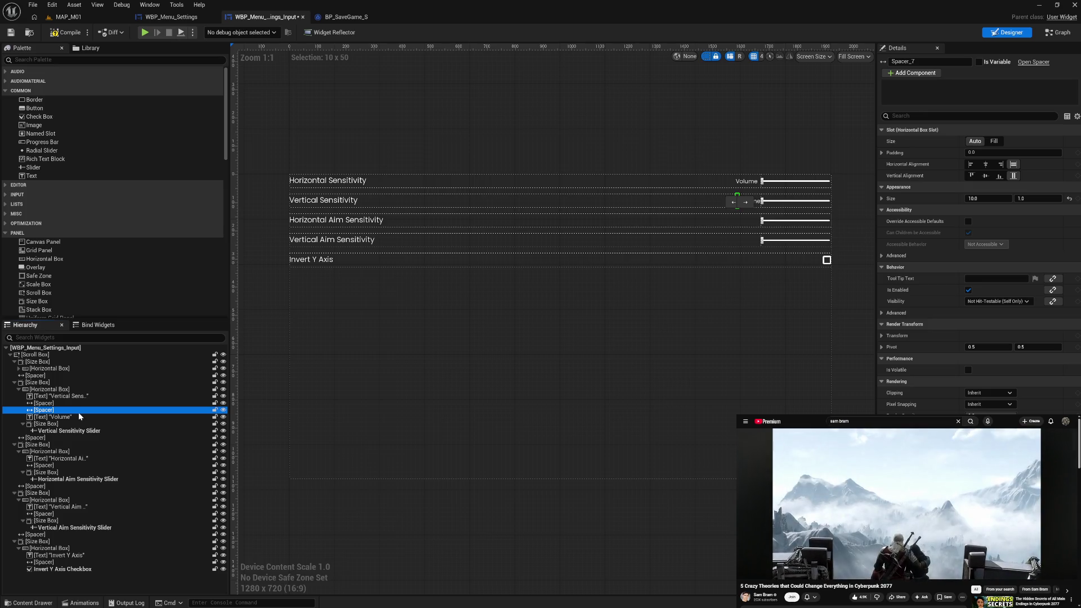
left_click_drag(49, 413, 50, 423)
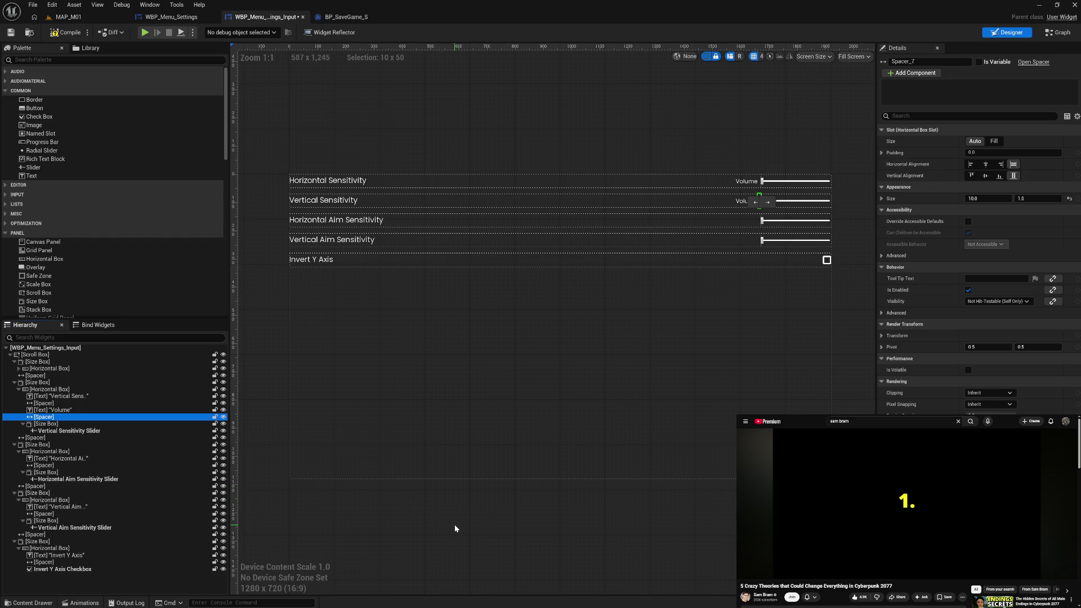
left_click(97, 409)
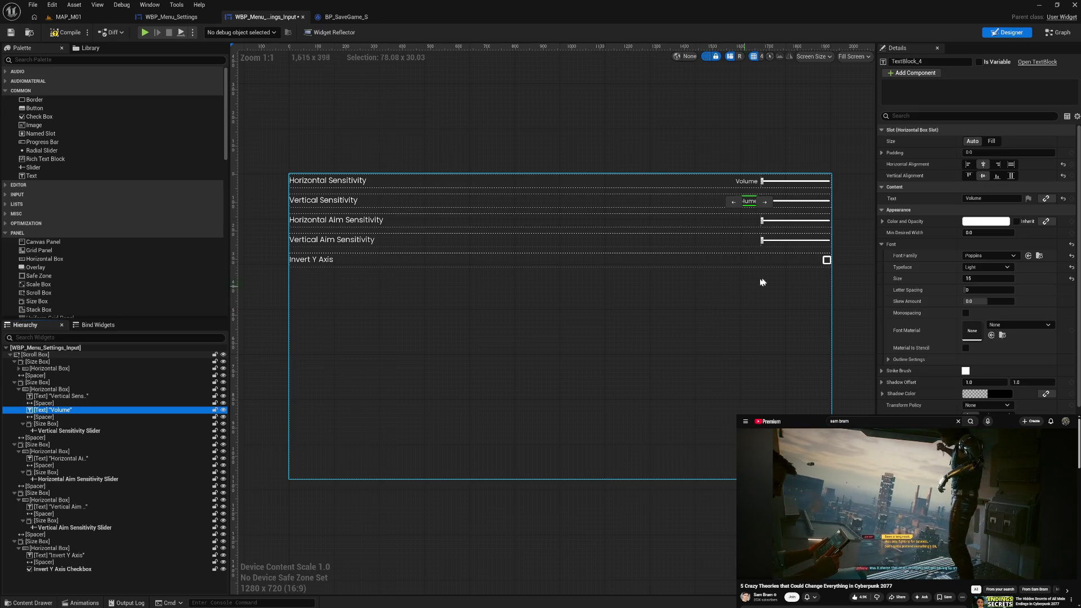
left_click(993, 199)
type("Sensitivity")
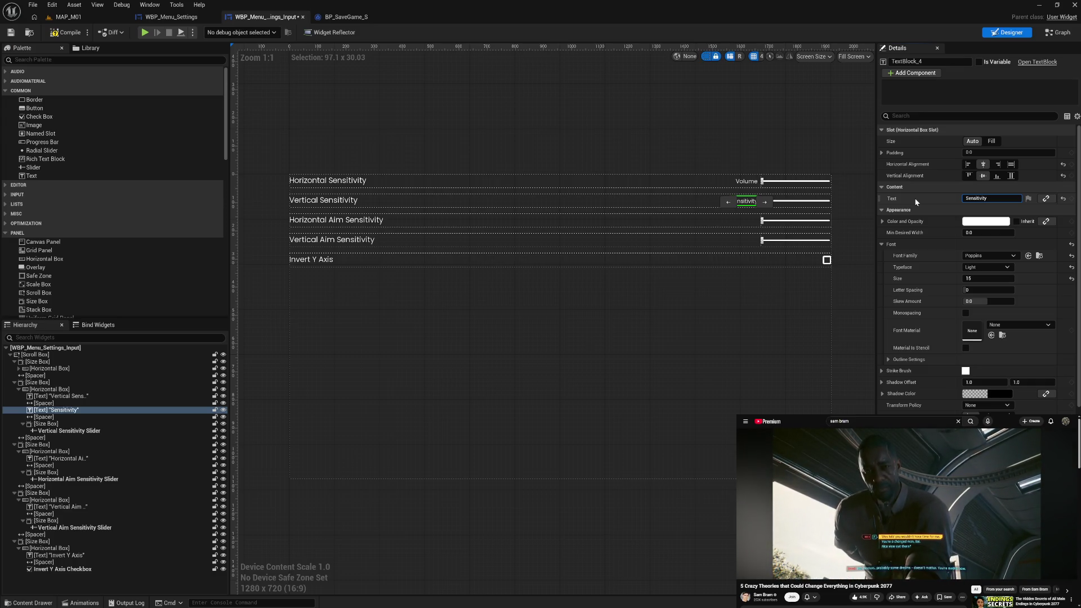
Rename the Horizontal Sensitivity value text to 'Sensitivity' and bind it to Get Horizontal Sensitivity Slider Value
left_click(749, 181)
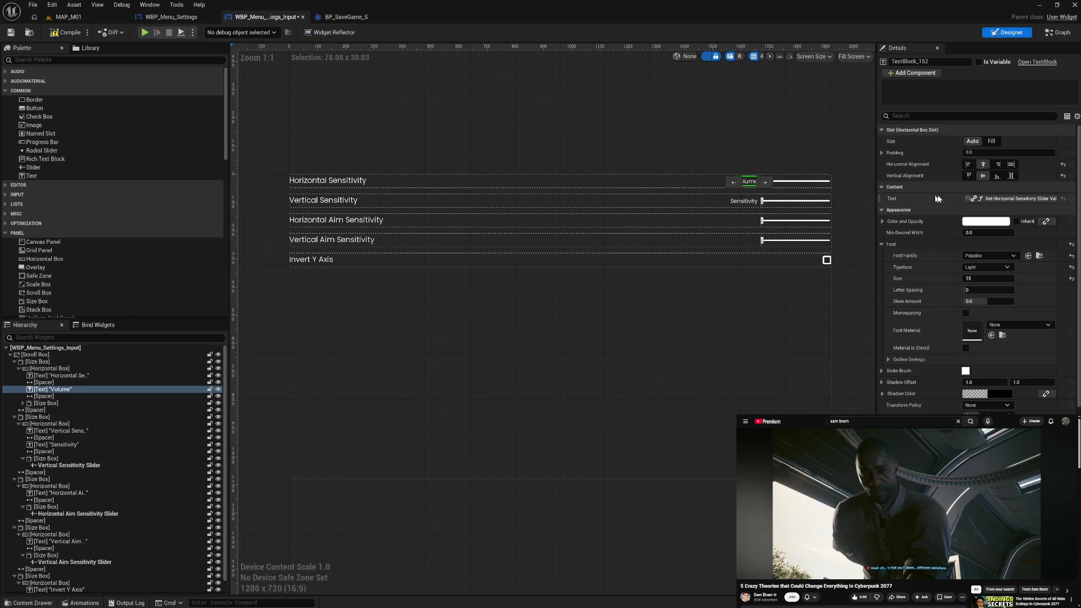
left_click(1008, 198)
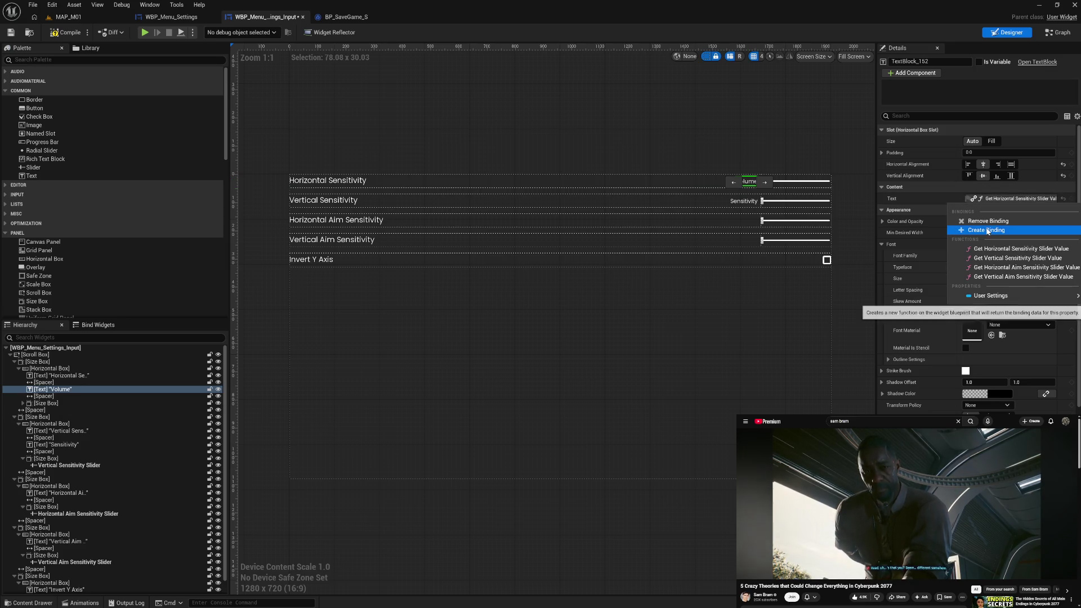
left_click(988, 221)
left_click(992, 199)
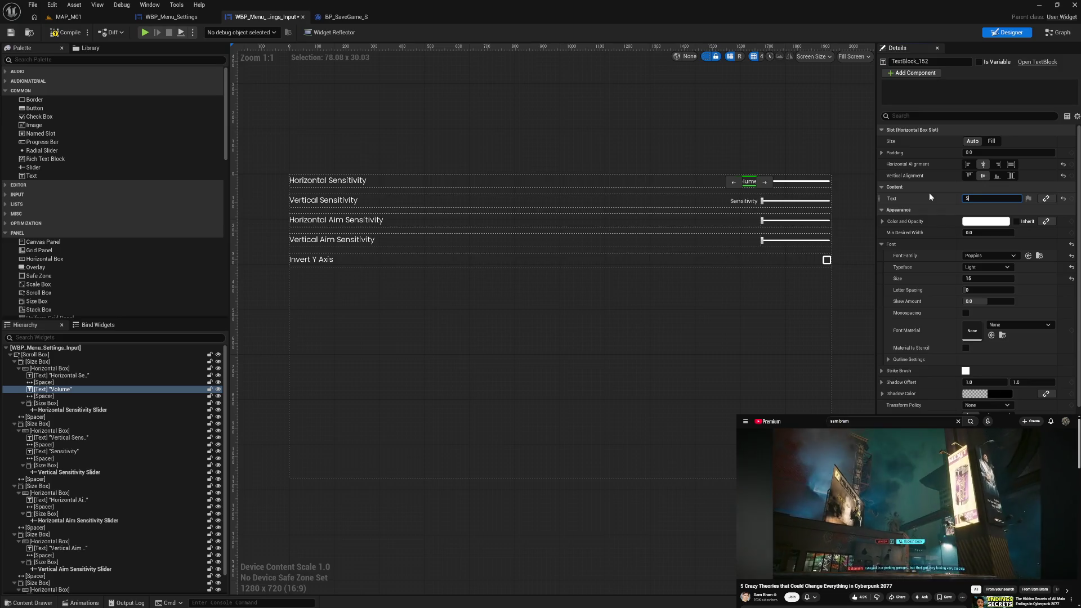
type("ensitivity")
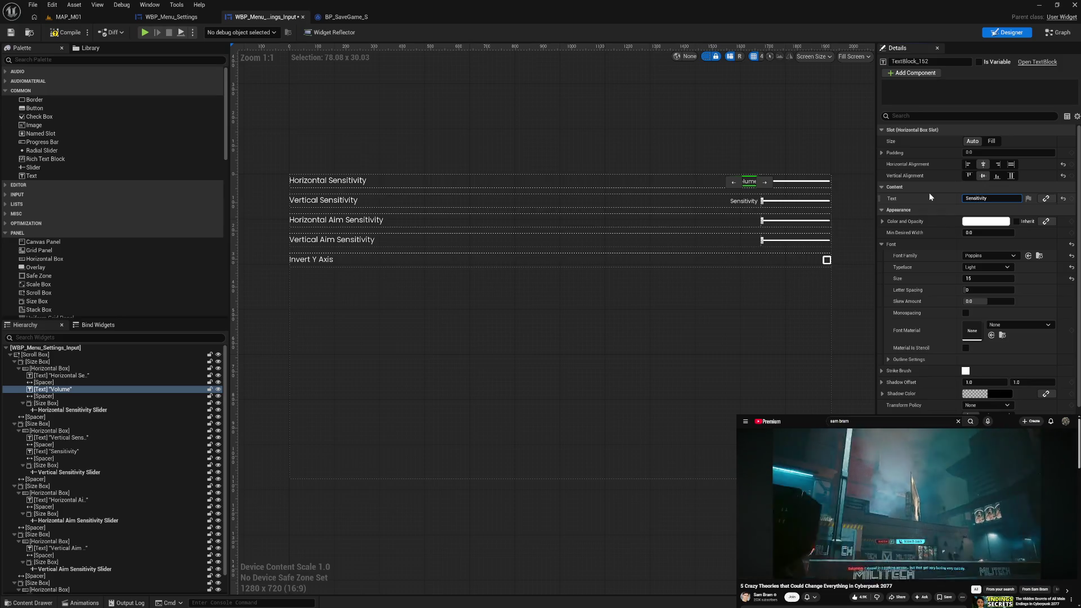
left_click(1046, 198)
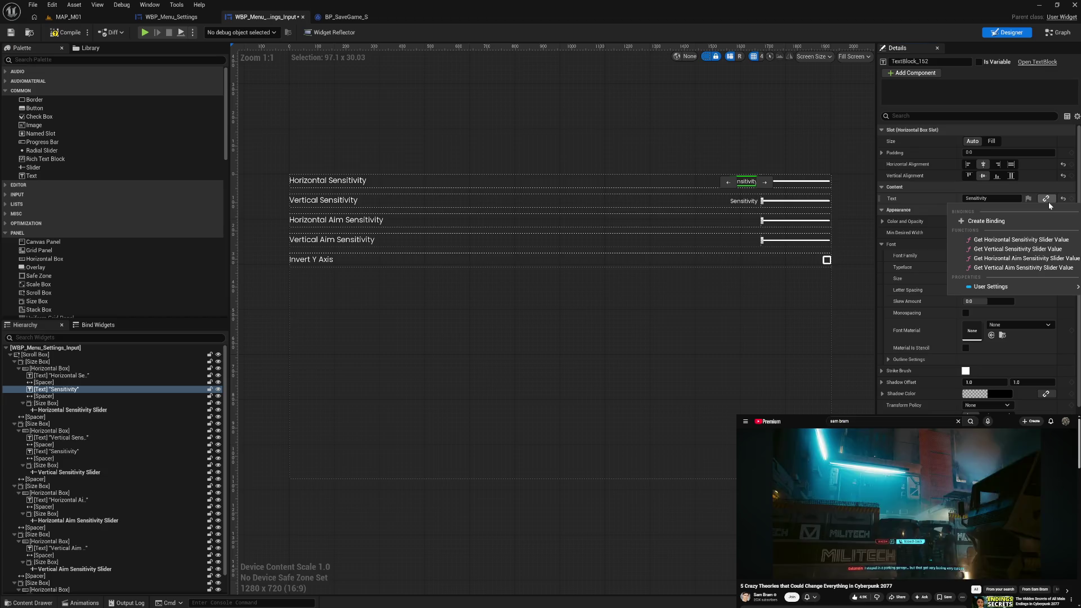
left_click(1020, 243)
Bind the Vertical Sensitivity value text to Get Vertical Sensitivity Slider Value
left_click(744, 201)
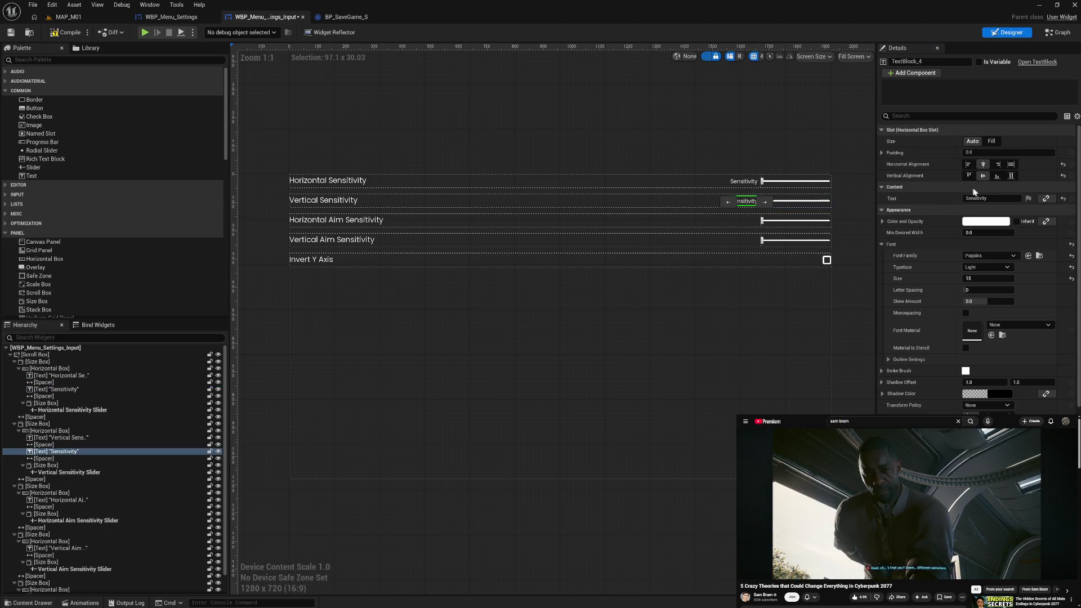
left_click(1045, 199)
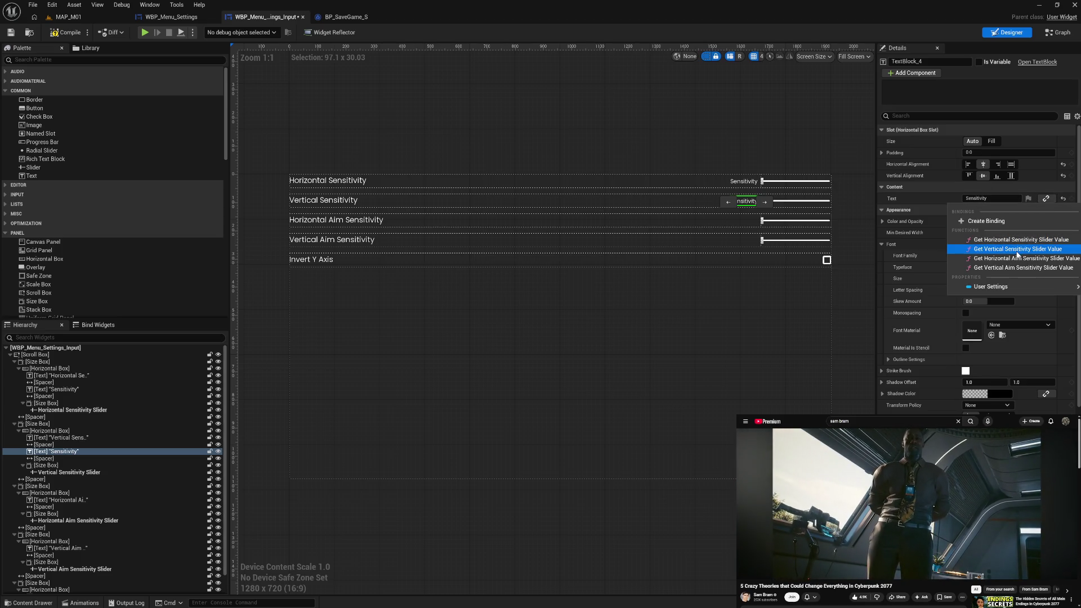
left_click(1017, 250)
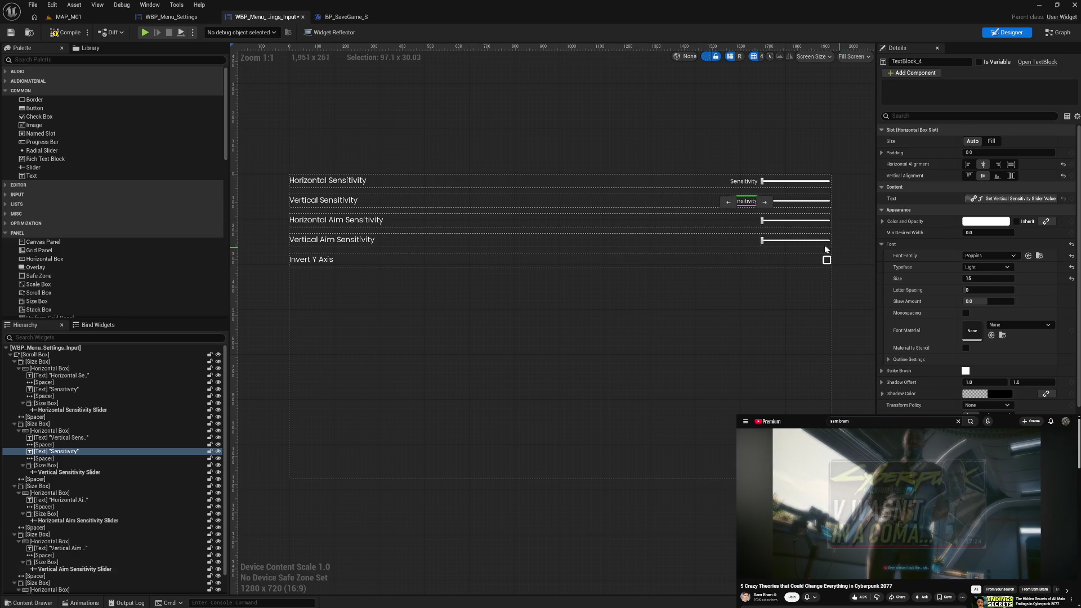
Copy the Sensitivity text and spacer, and select the Horizontal Aim Sensitivity row
left_click(69, 458)
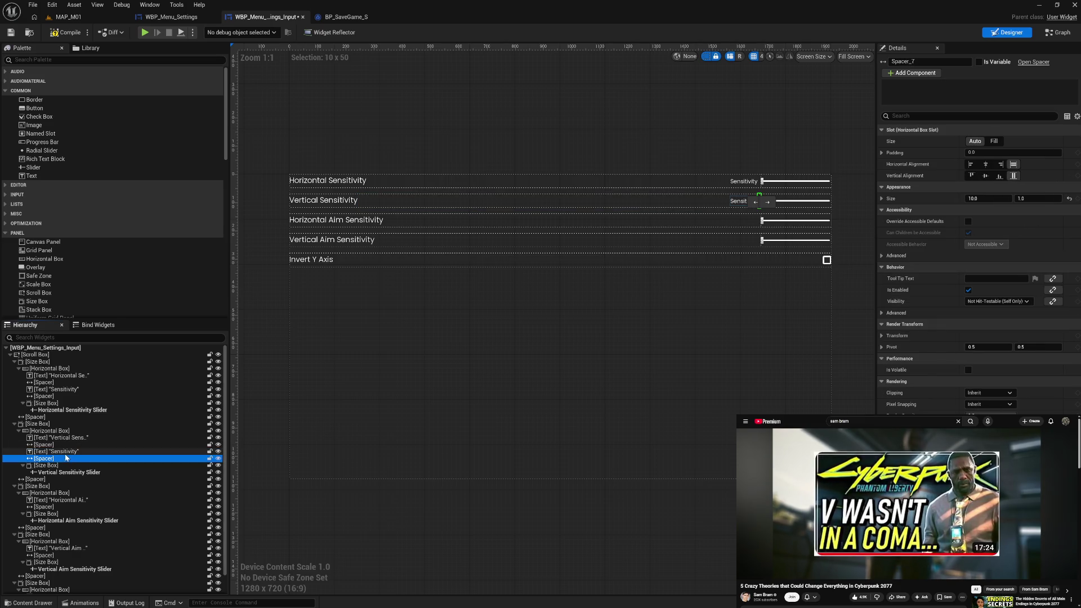
left_click(65, 451)
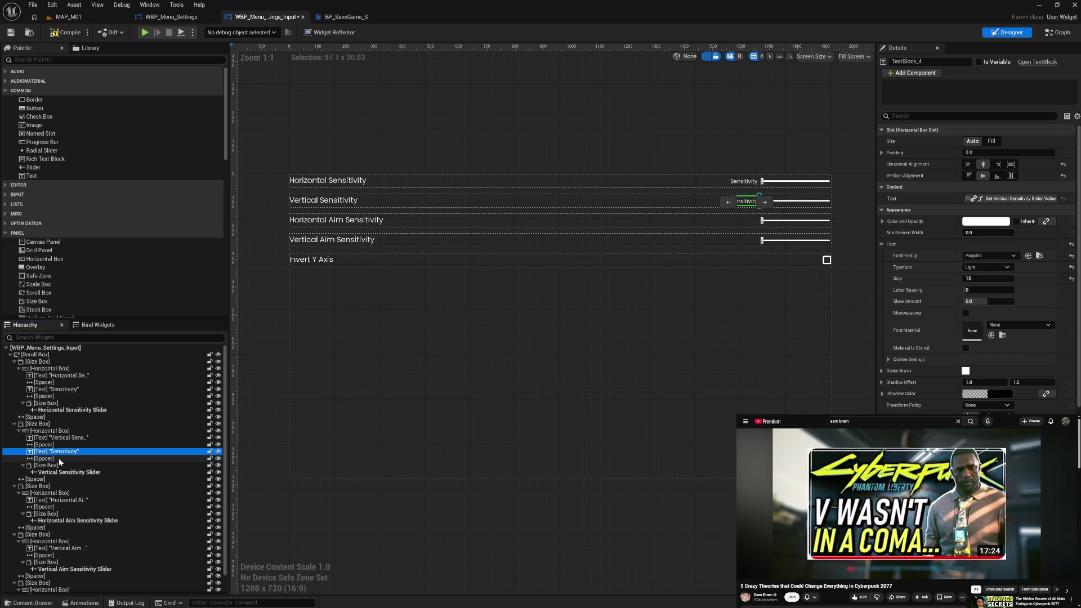
left_click(58, 458, "ctrl")
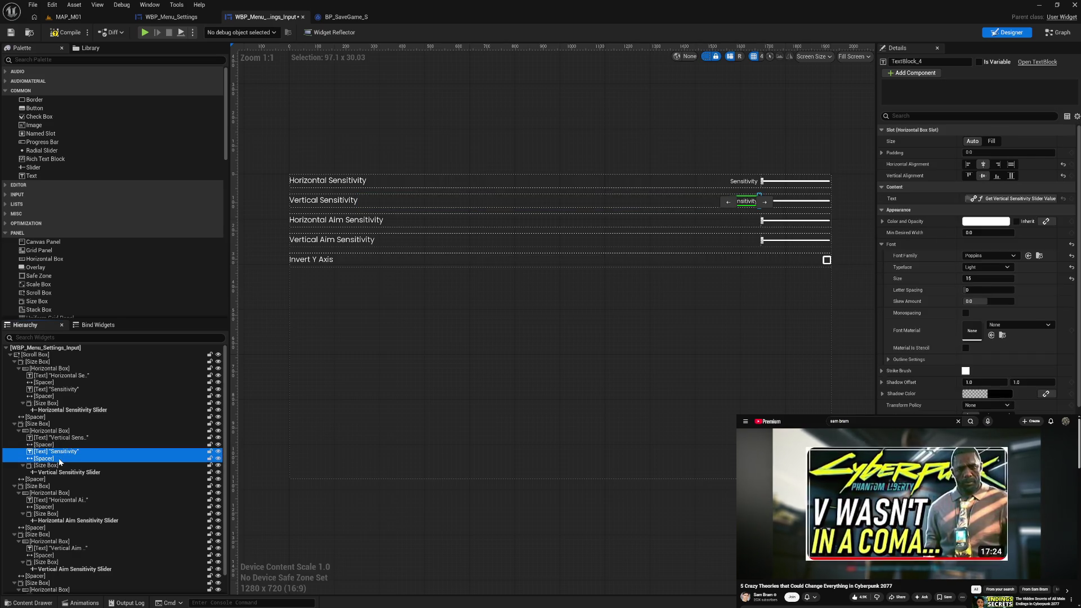
left_click(18, 431)
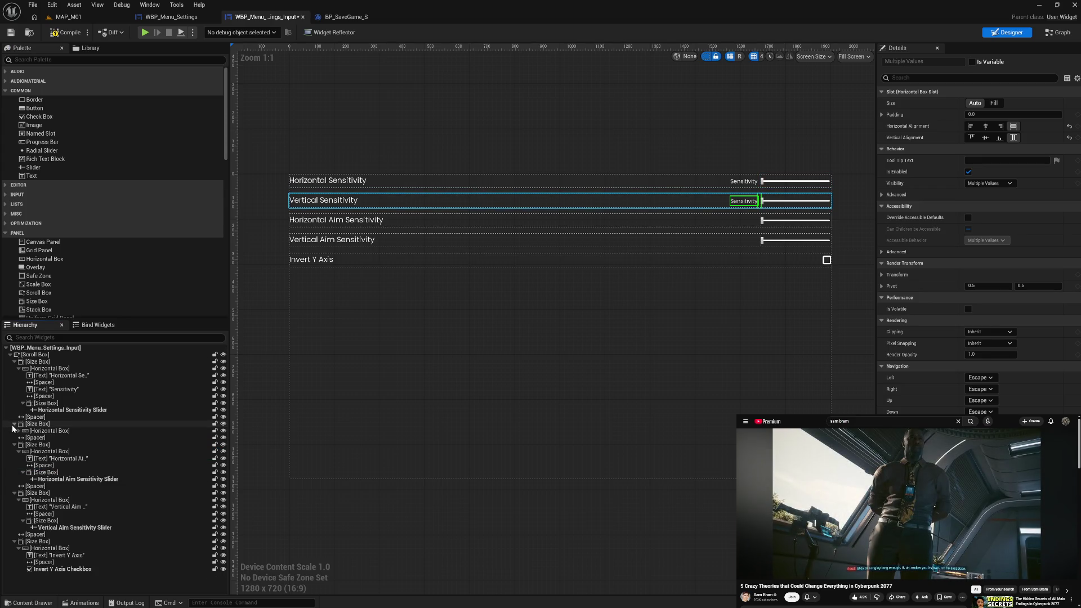
left_click(46, 451)
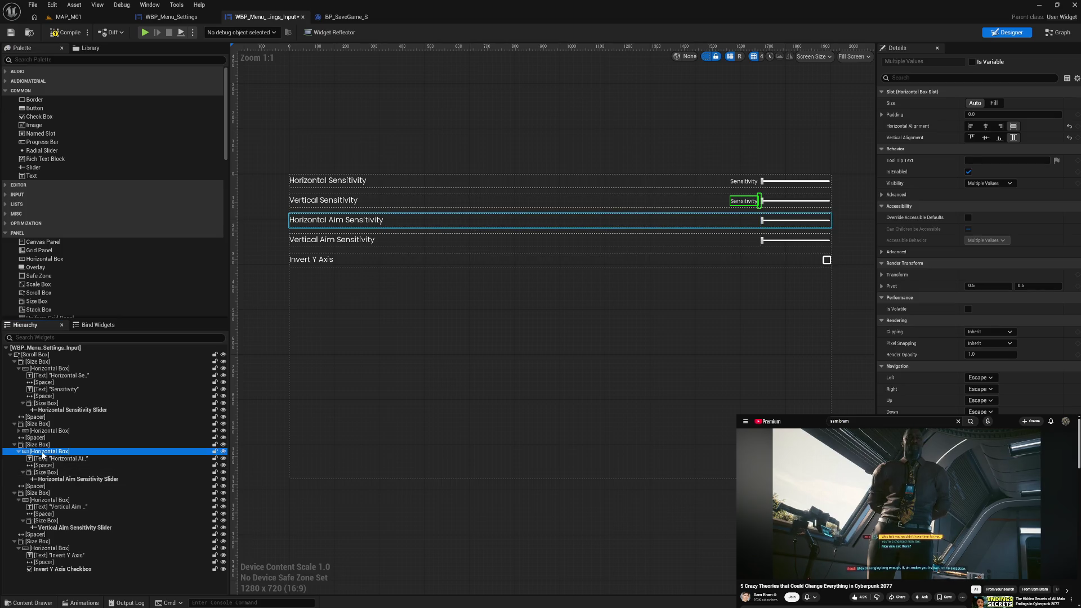
Paste the Sensitivity text and spacer before the Horizontal Aim slider and bind it to its slider value
key("ctrl+v")
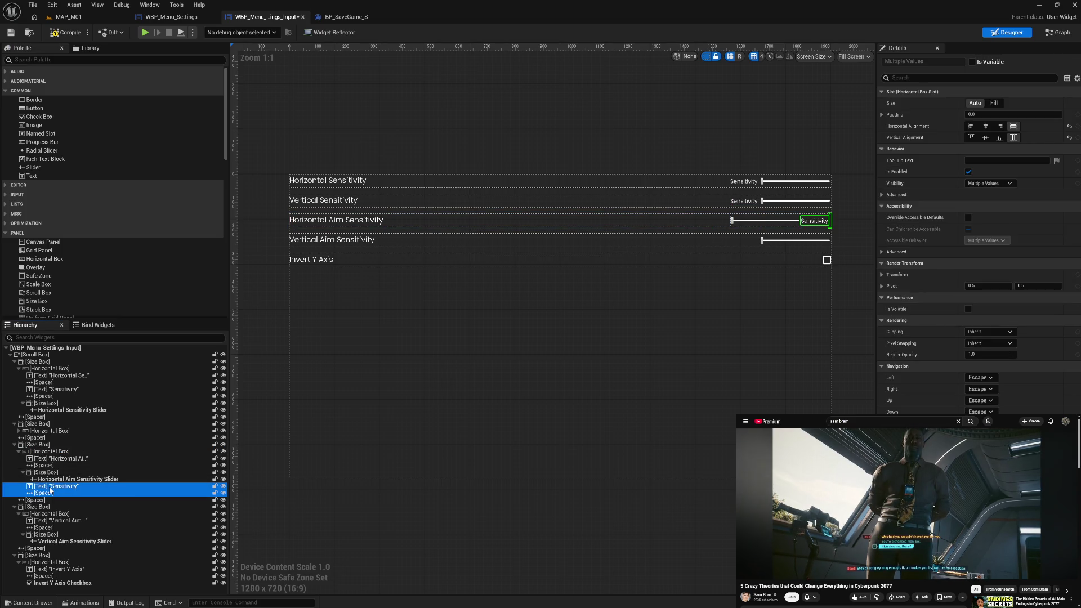
left_click_drag(48, 487, 50, 475)
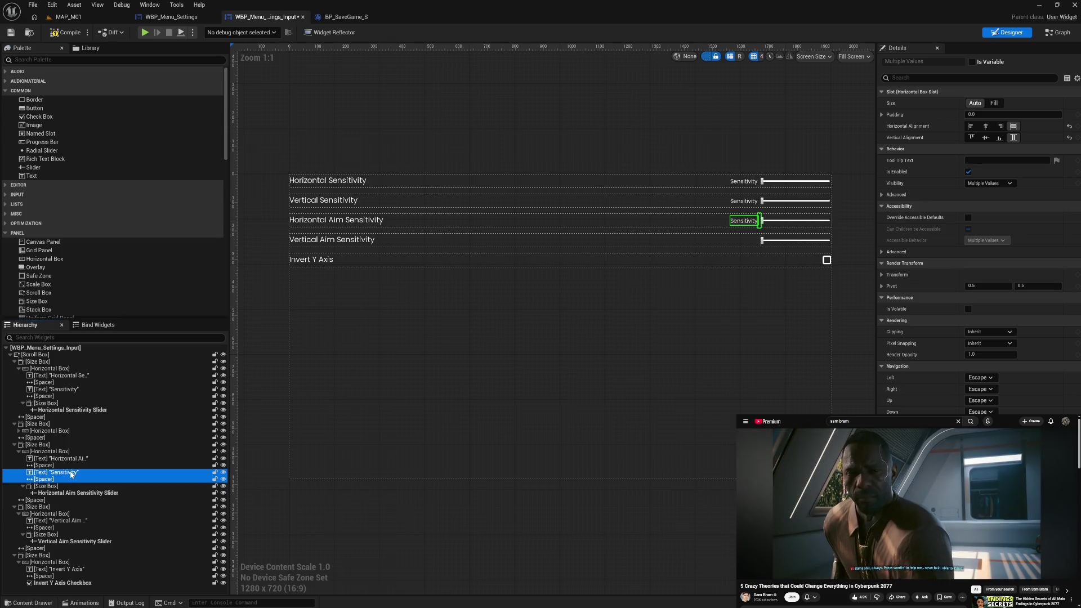
left_click(71, 474)
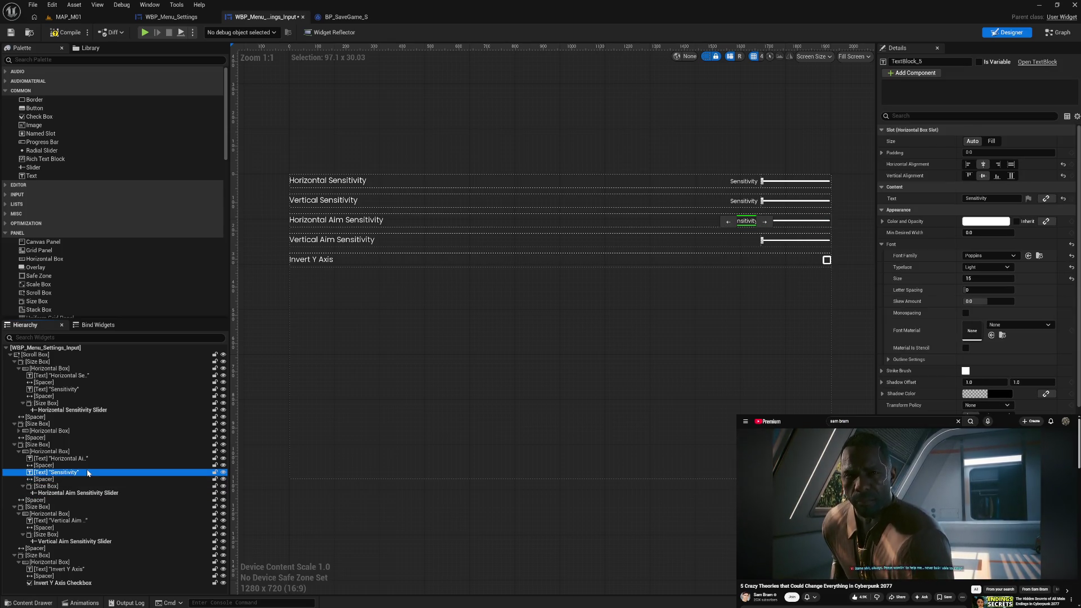
left_click(1059, 199)
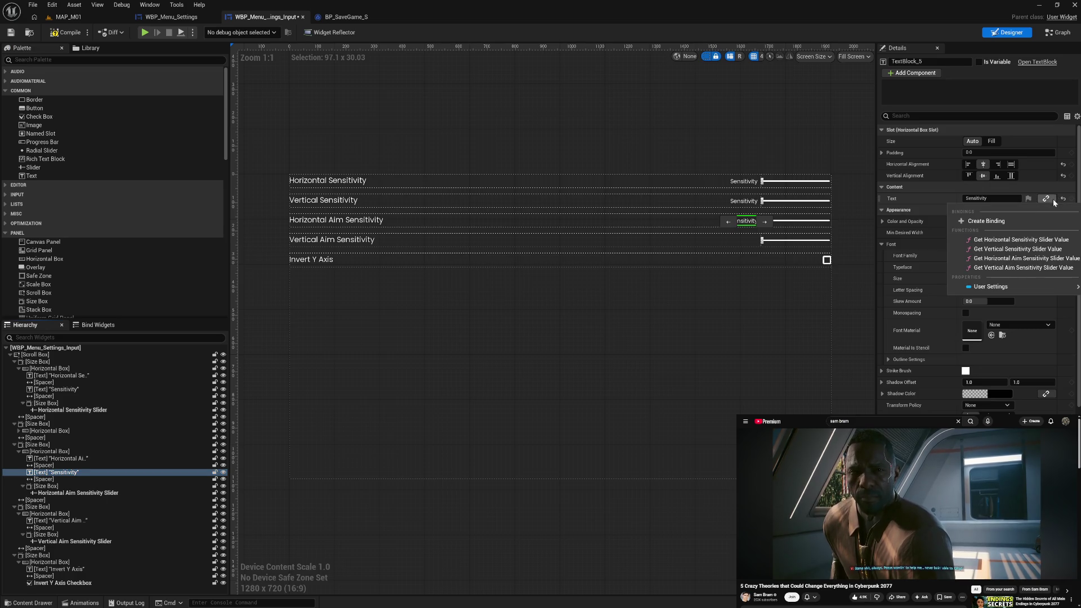
left_click(1003, 263)
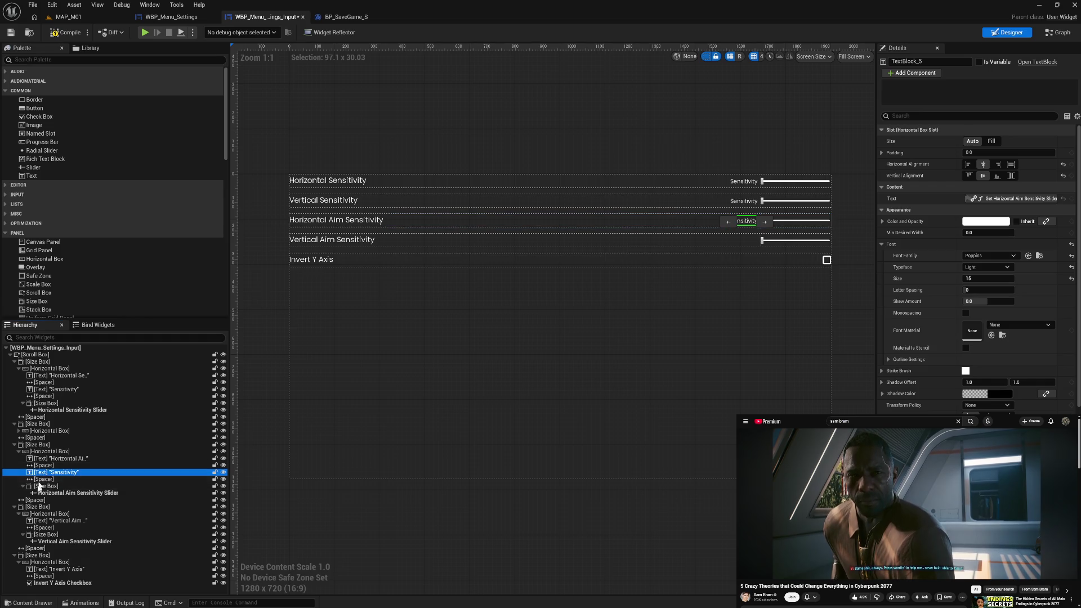
Add the text to the Vertical Aim row, bind it to Get Vertical Aim Sensitivity Slider Value, compile and preview
left_click(39, 515)
key("ctrl+v")
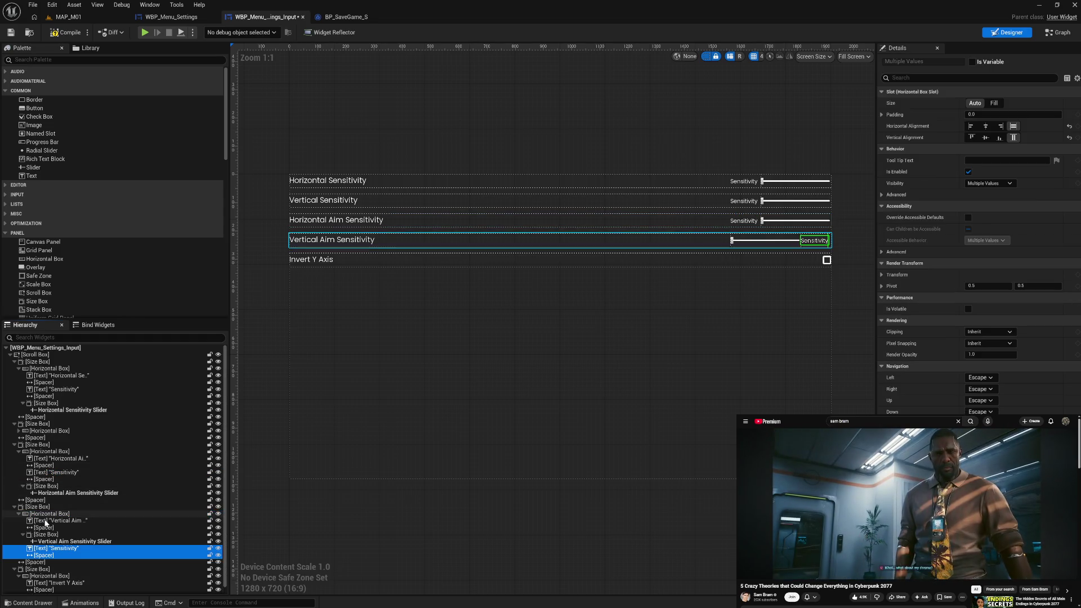
mouse_move(48, 551)
left_mouse_down()
mouse_move(42, 533)
mouse_move(55, 536)
left_mouse_up()
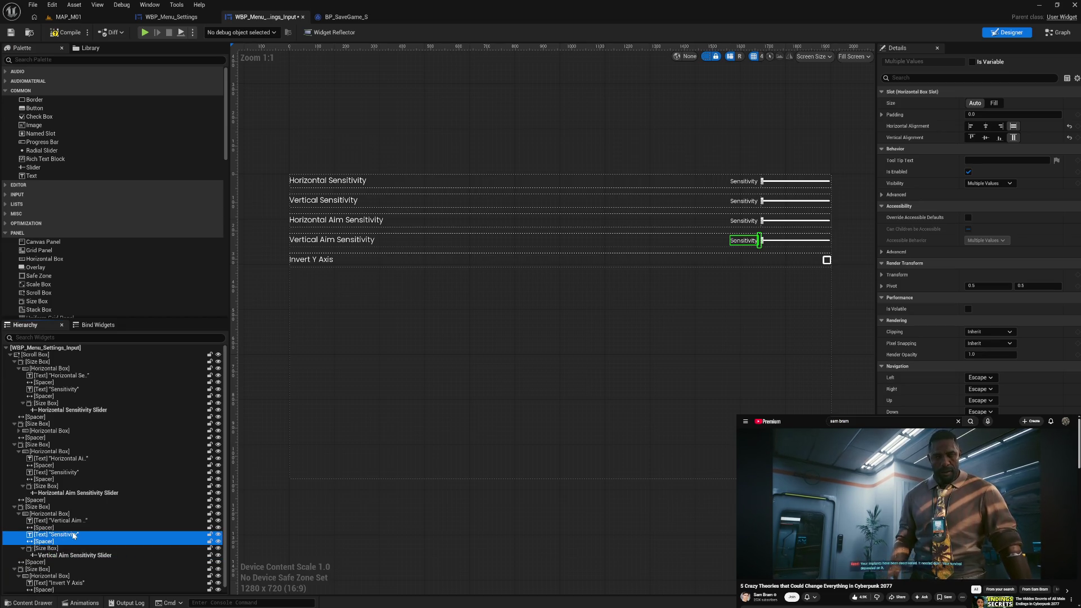
left_click(75, 536)
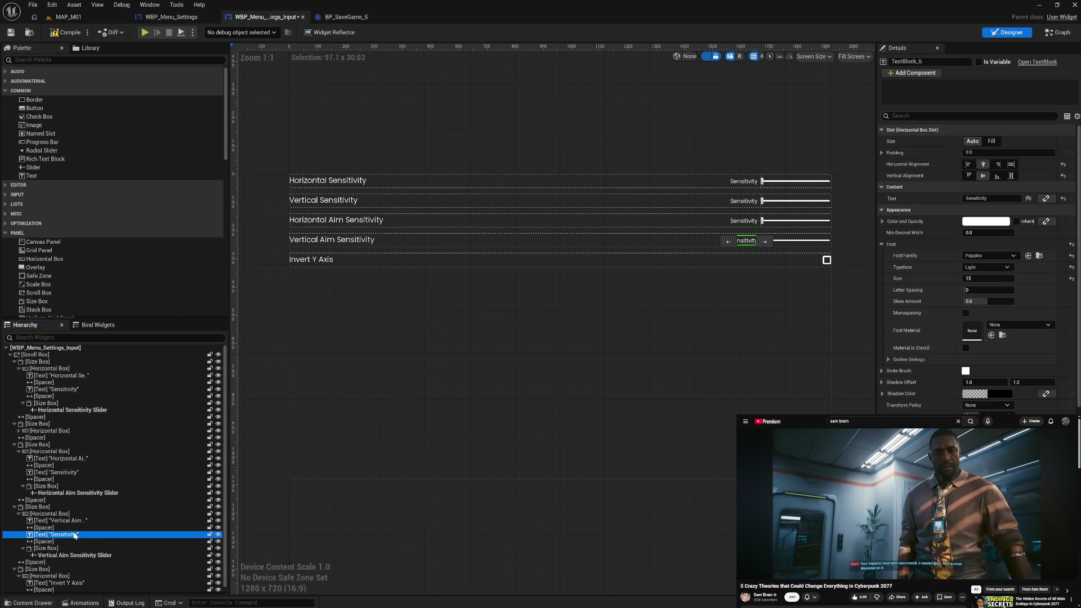
left_click(1049, 199)
left_click(1017, 267)
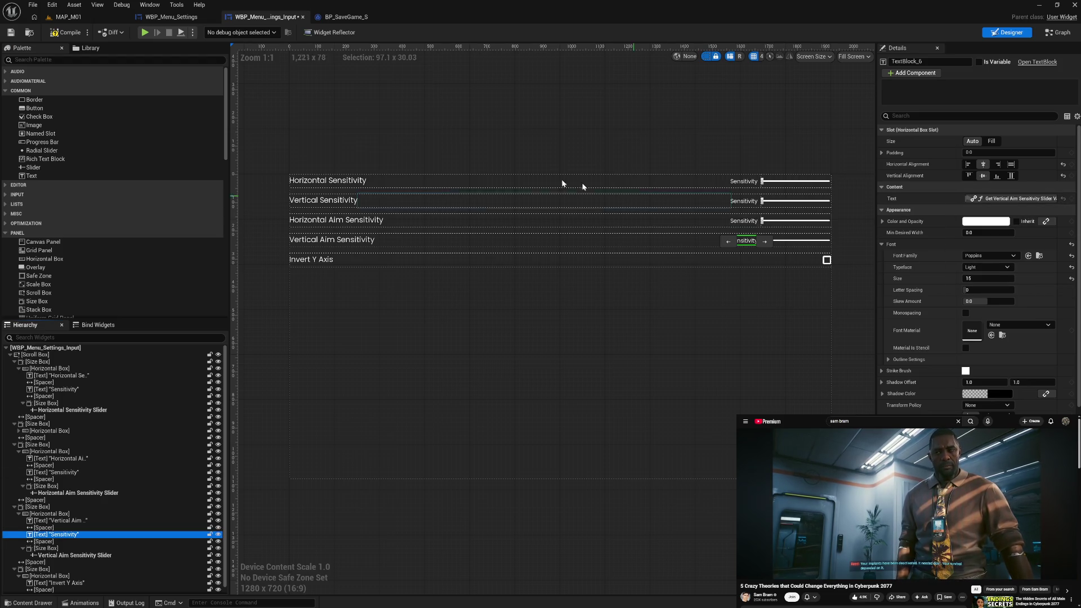
left_click(75, 36)
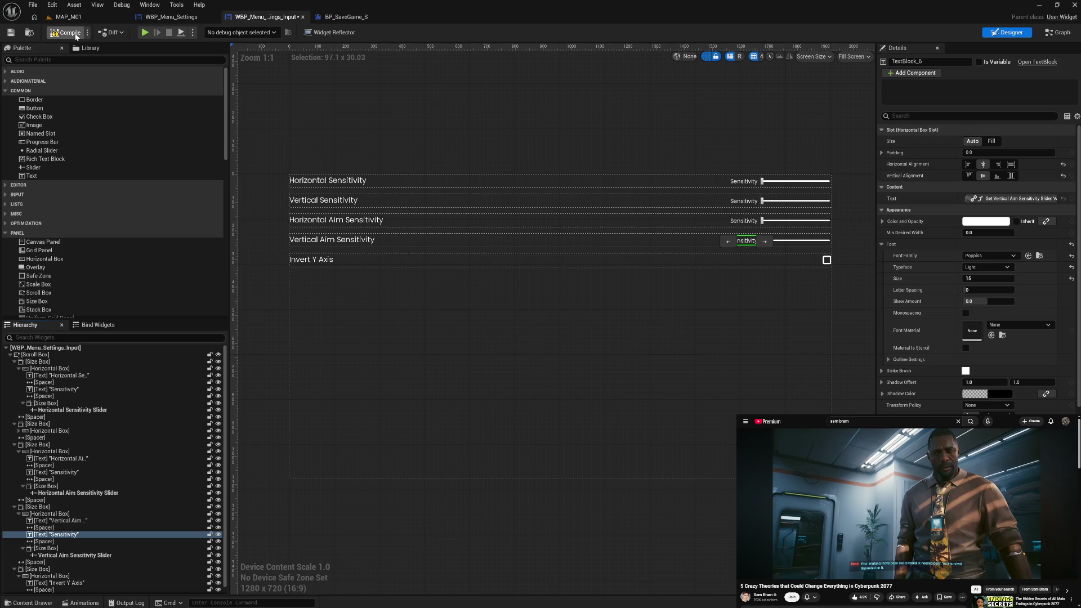
left_click(145, 32)
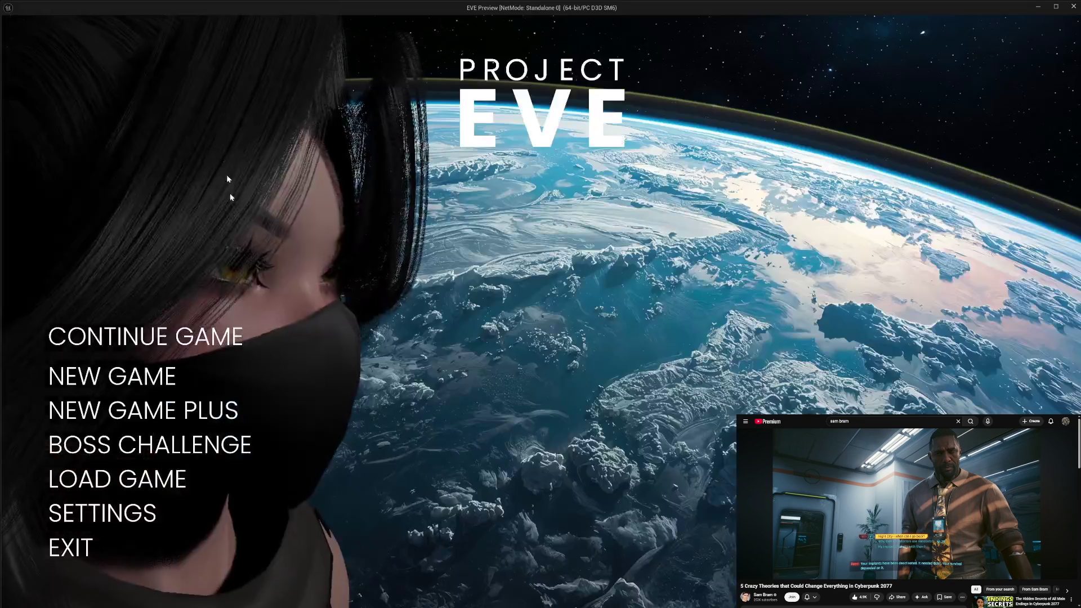
left_click(225, 512)
mouse_move(625, 281)
left_mouse_down()
mouse_move(758, 281)
mouse_move(611, 280)
left_mouse_up()
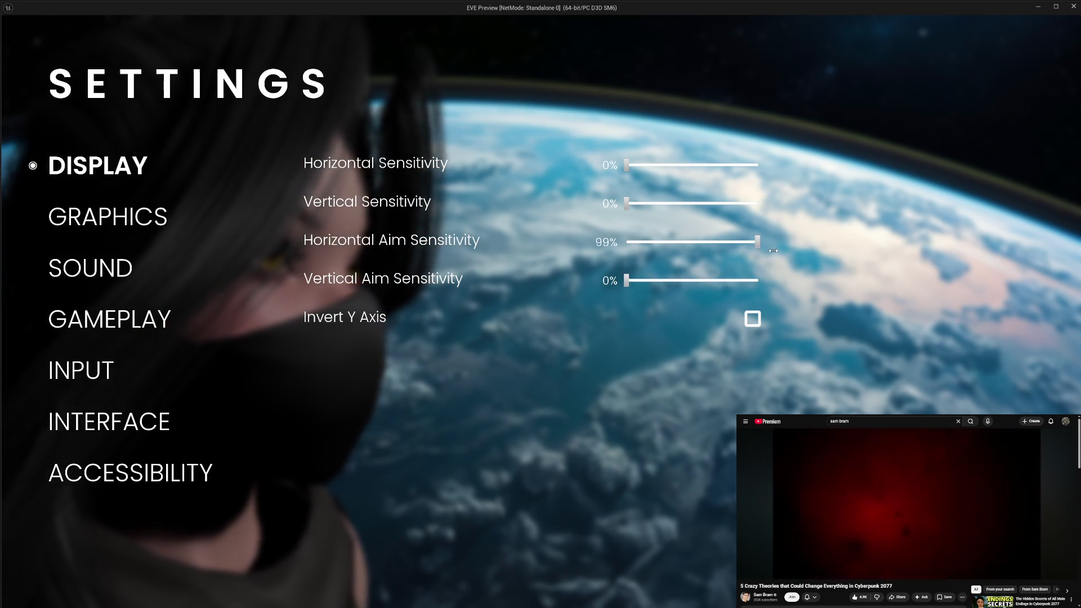
left_click_drag(628, 244, 619, 248)
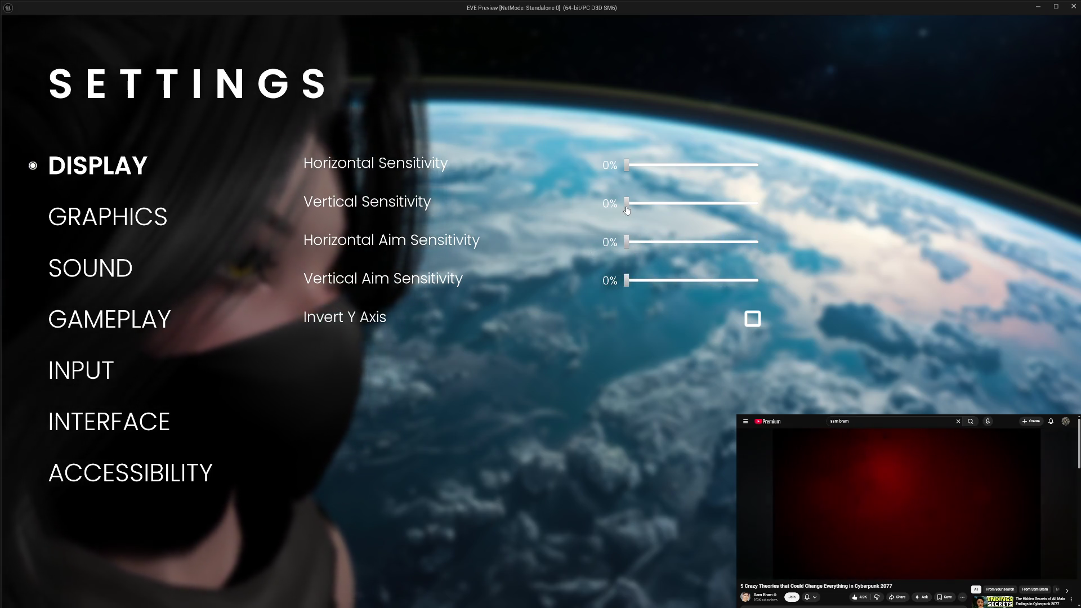
left_click_drag(626, 204, 760, 204)
left_click_drag(689, 209, 620, 204)
mouse_move(626, 165)
left_mouse_down()
mouse_move(784, 172)
mouse_move(619, 166)
left_mouse_up()
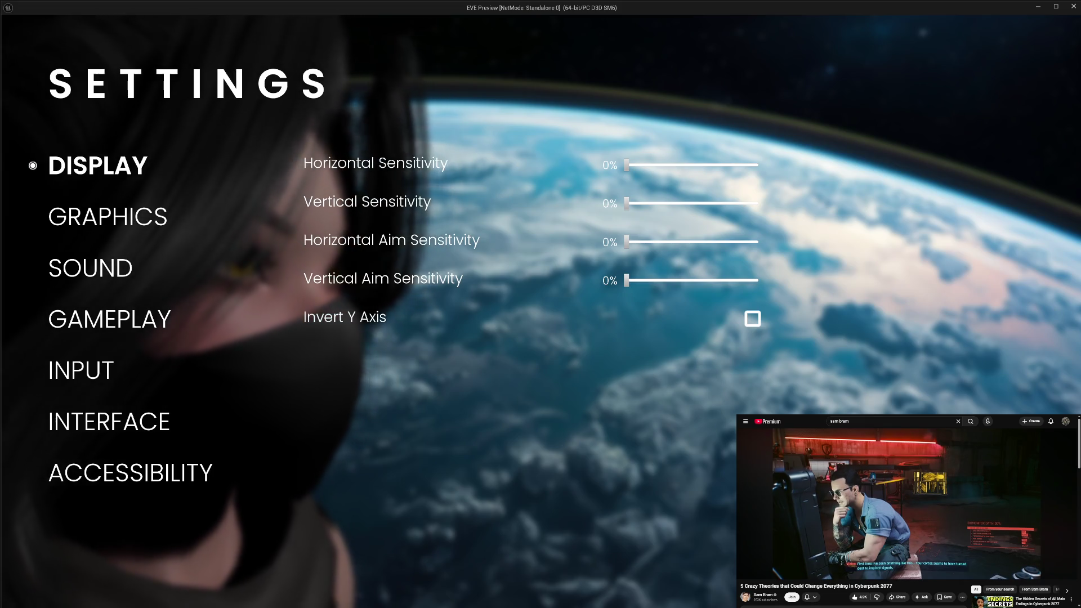
key("Escape")
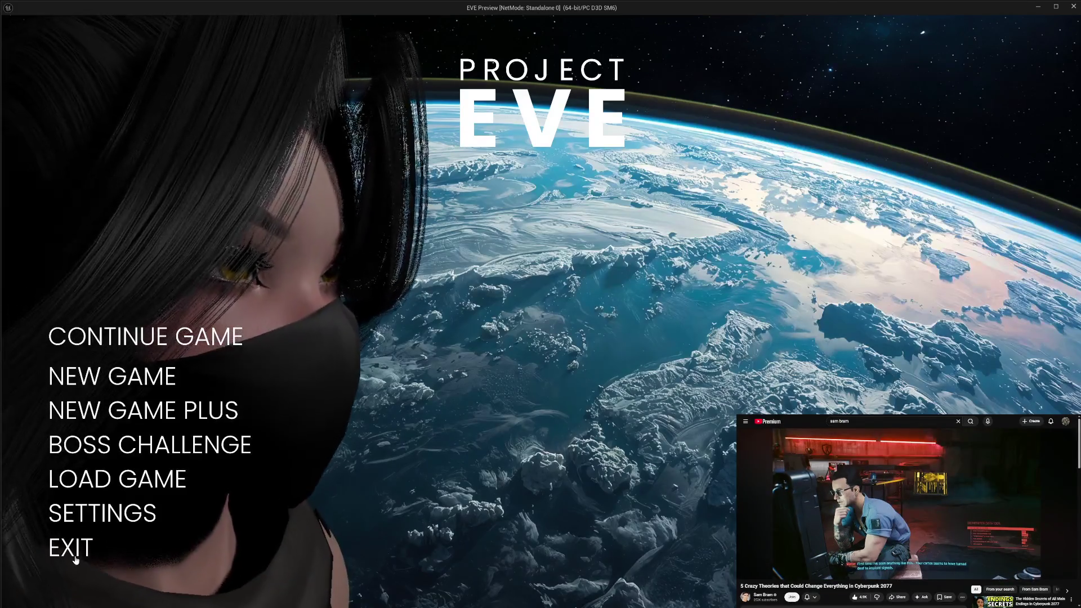
left_click(75, 551)
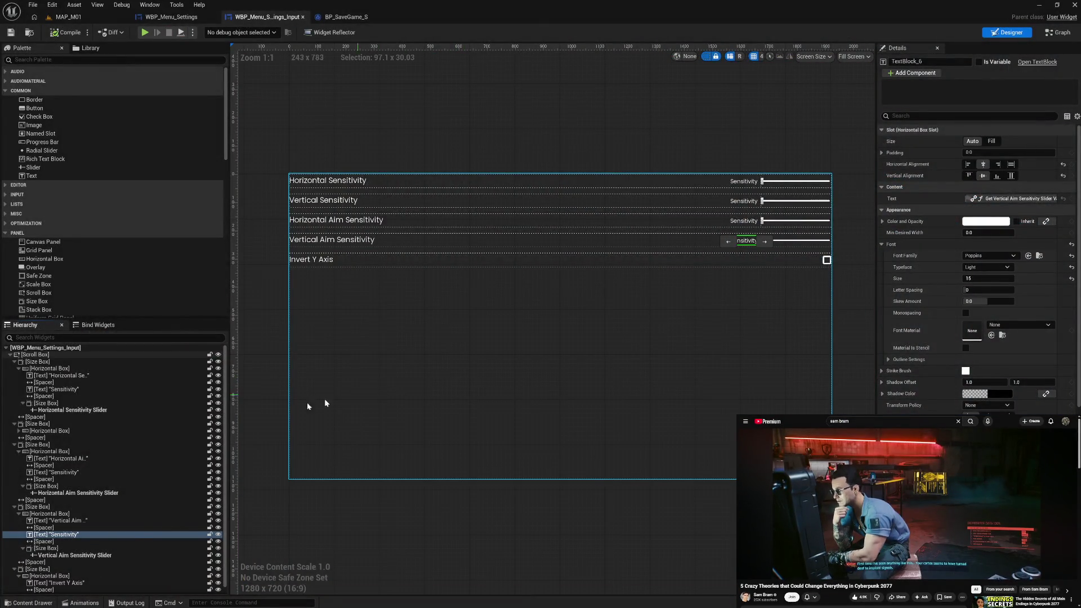
Collapse the four slider rows and select the Invert Y Axis spacer and Size Box
left_click(14, 362)
left_click(14, 376)
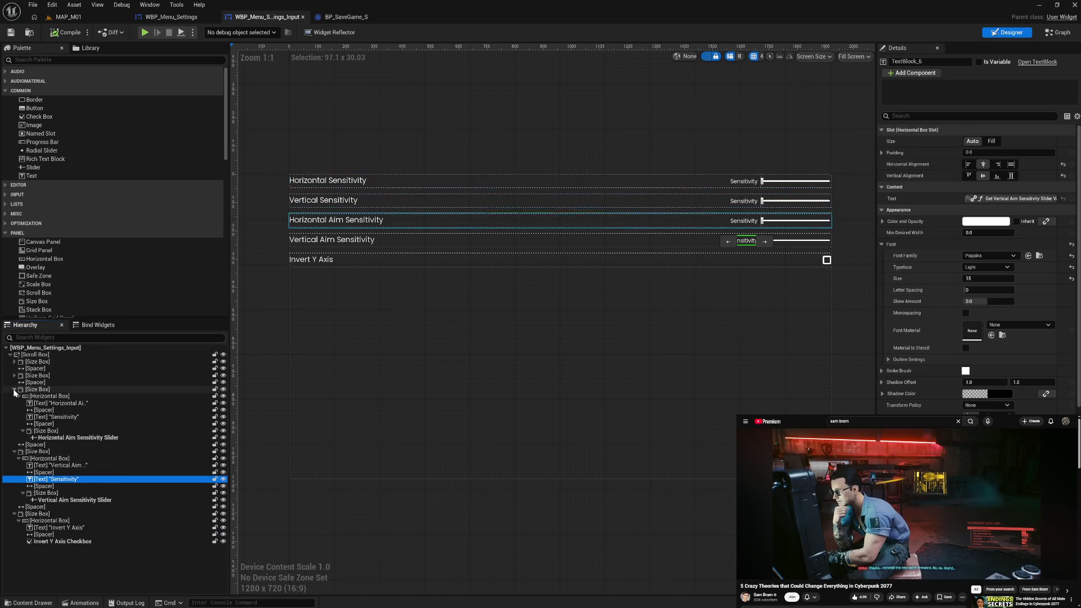
left_click(14, 389)
left_click(14, 403)
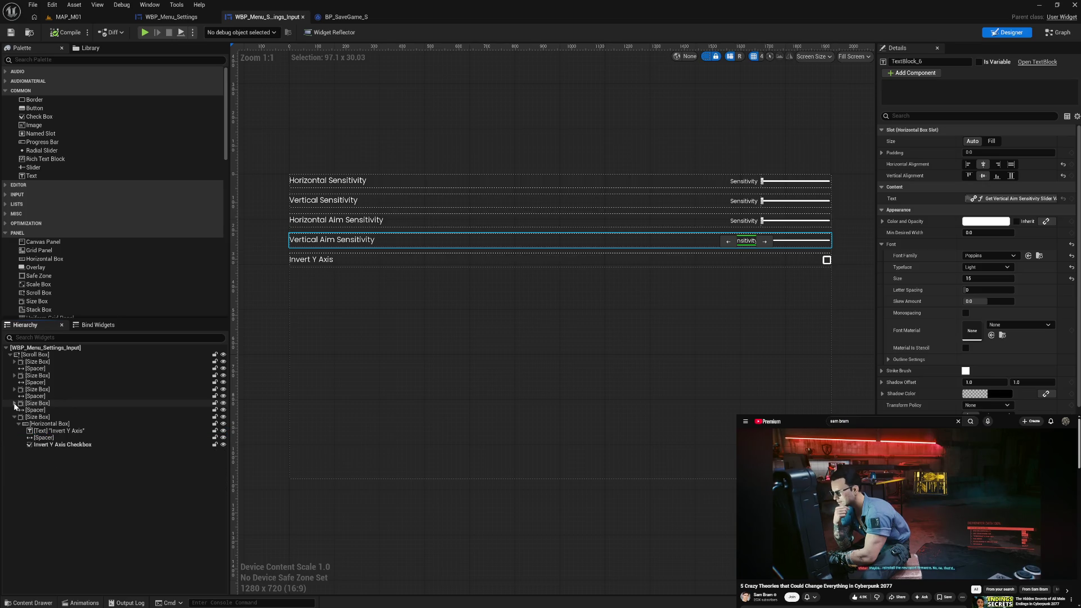
left_click(43, 413)
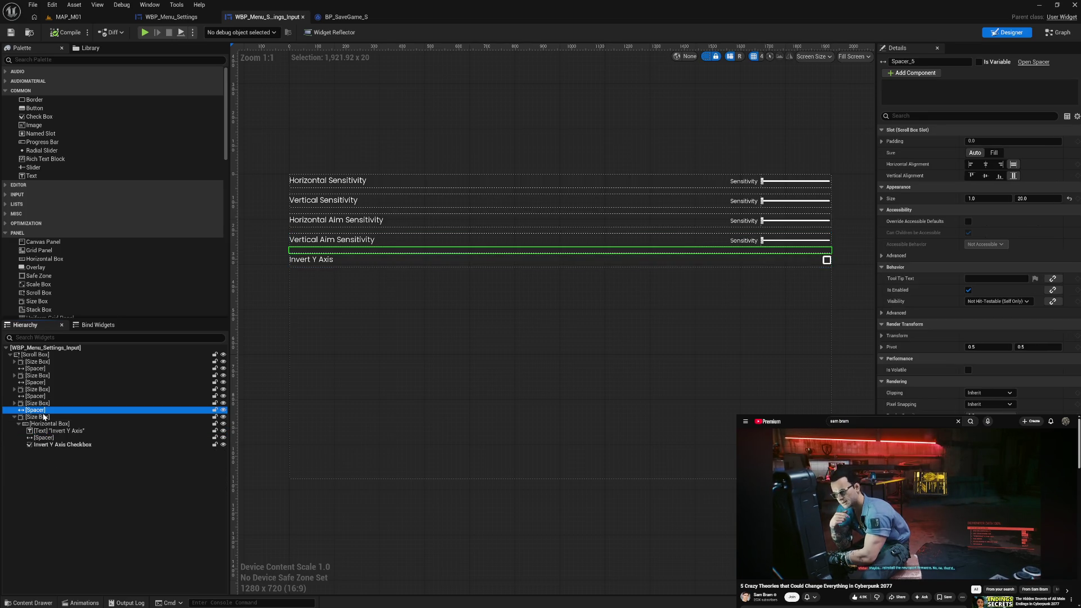
left_click(44, 418, "ctrl")
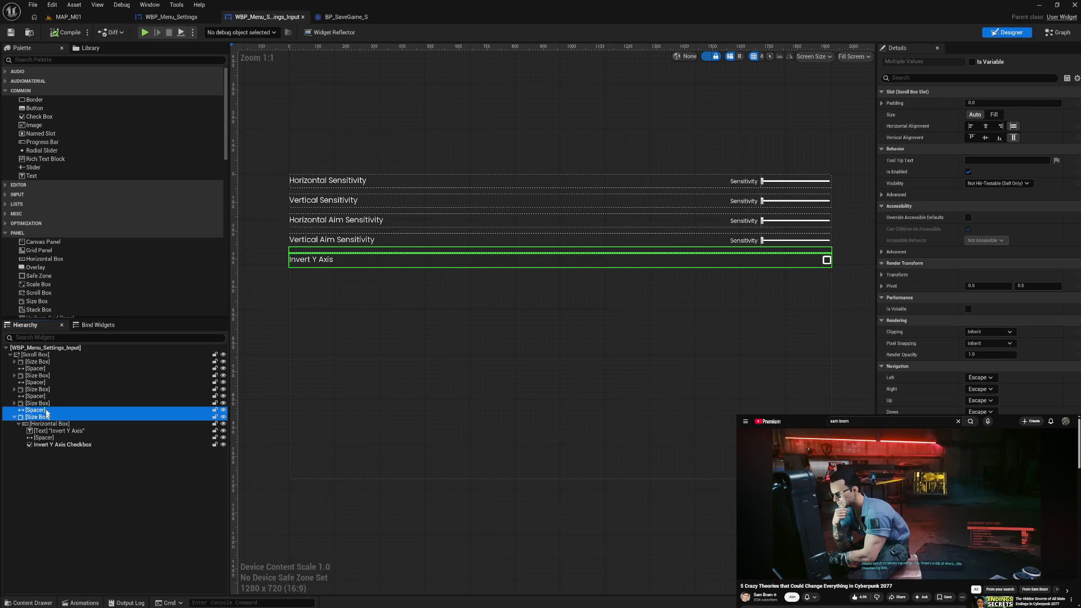
Paste two copies of the Invert Y Axis row into the Scroll Box, then view BP_SaveGame_S
left_click(36, 355)
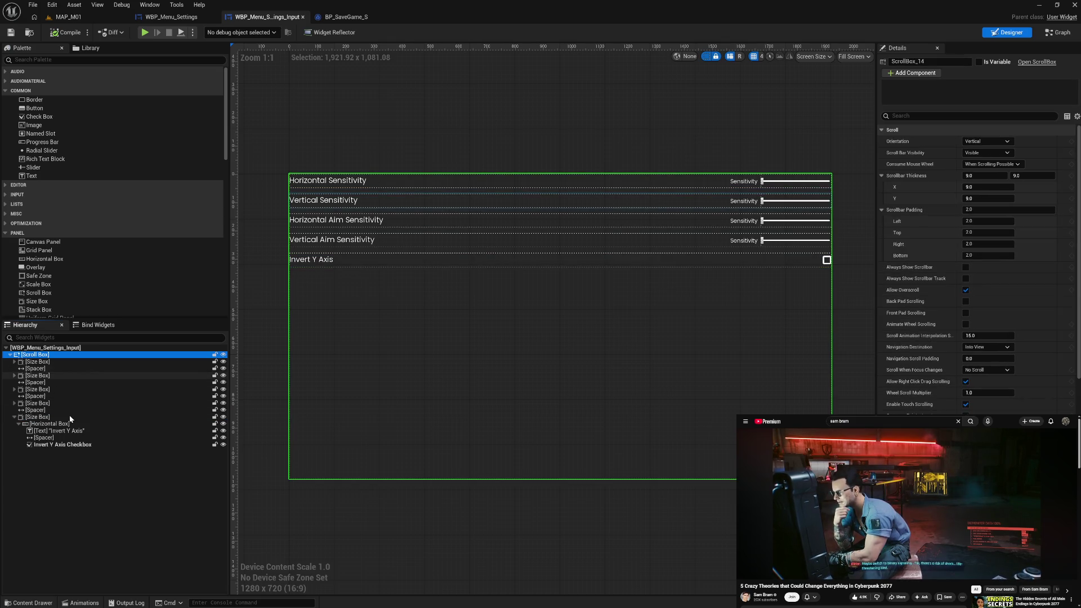
key("ctrl+v")
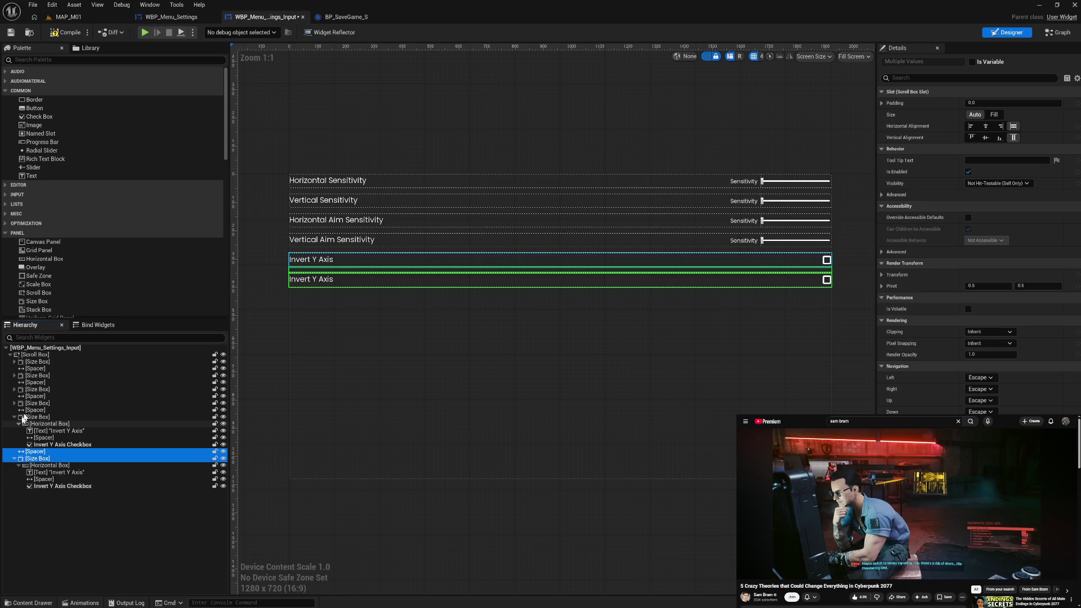
left_click(37, 355)
key("ctrl+v")
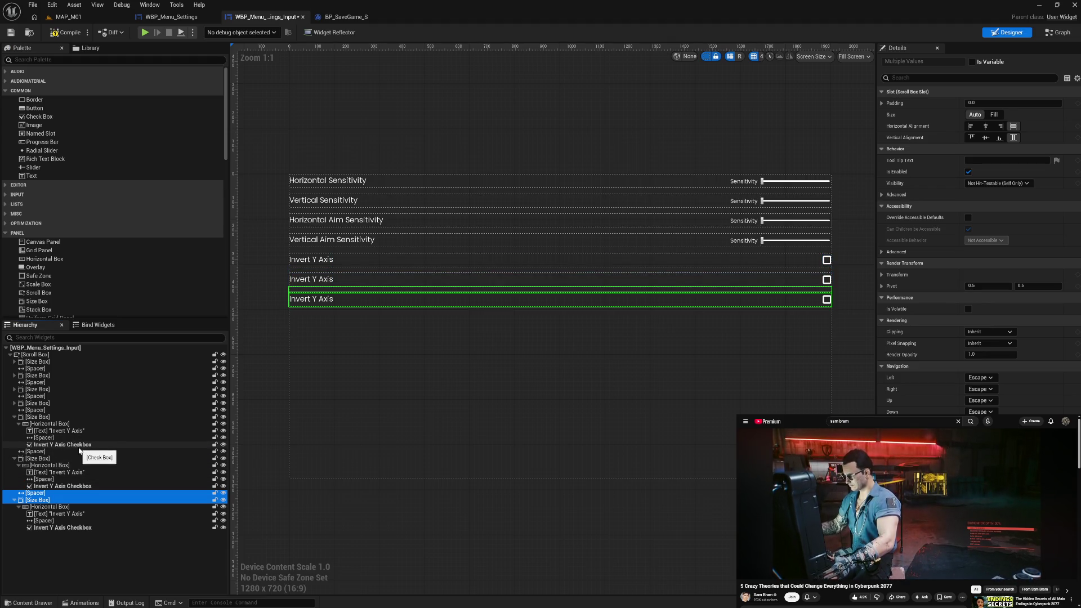
left_click(78, 486)
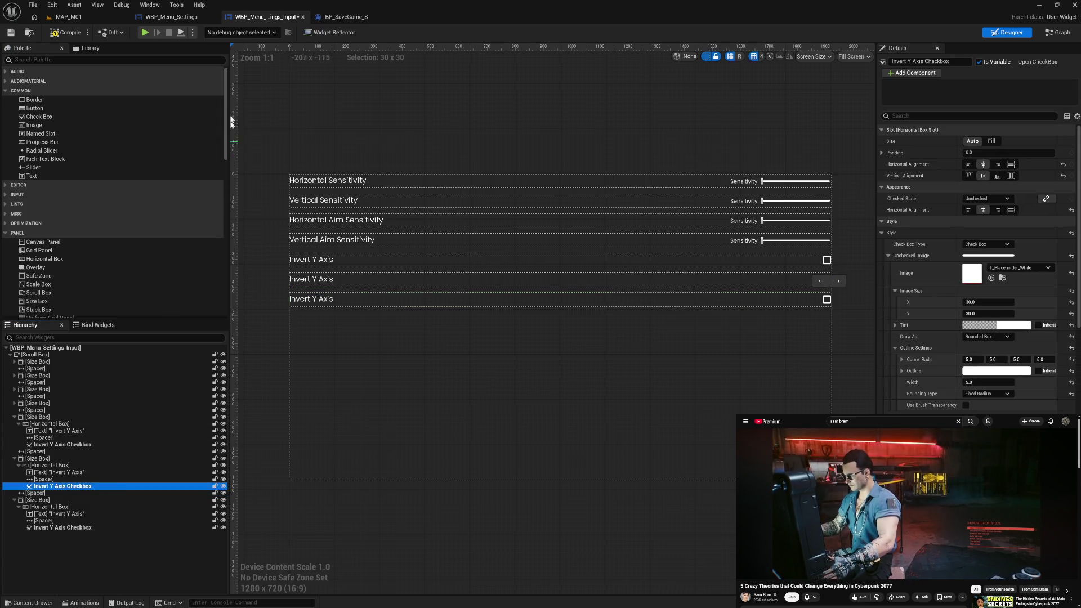
left_click(354, 17)
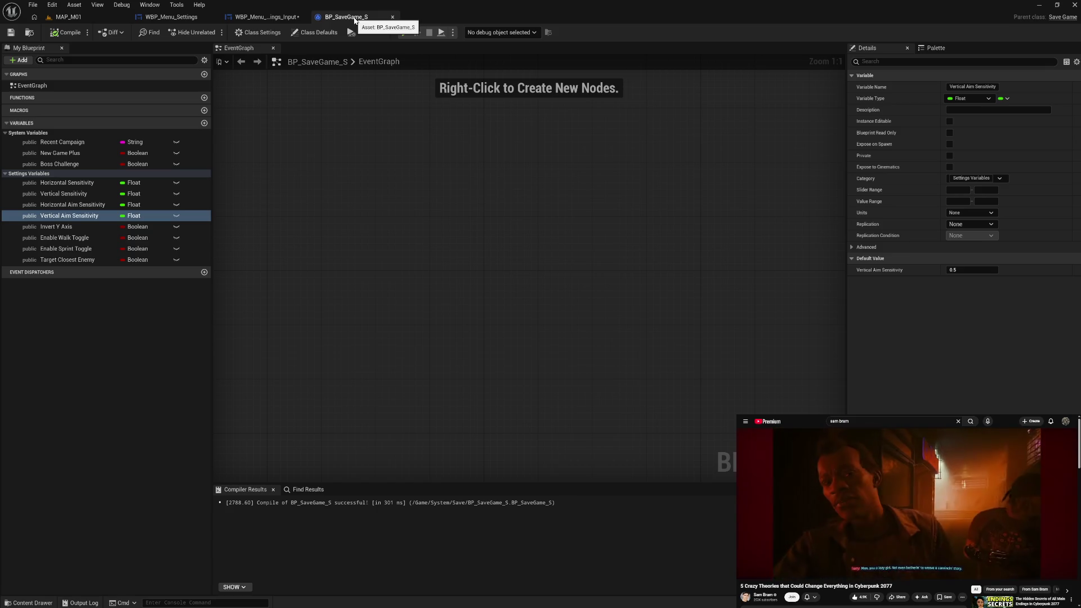
Back in the widget, set the copied labels' Text to 'Enable Walk Toggle' and 'Enable Sprint Toggle'
left_click(264, 17)
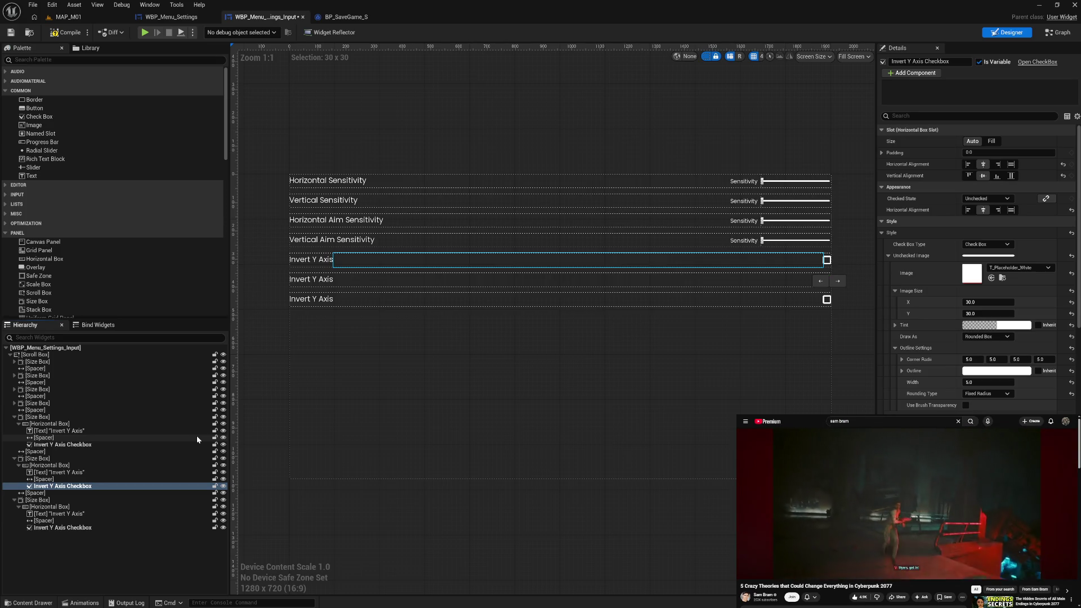
left_click(323, 279)
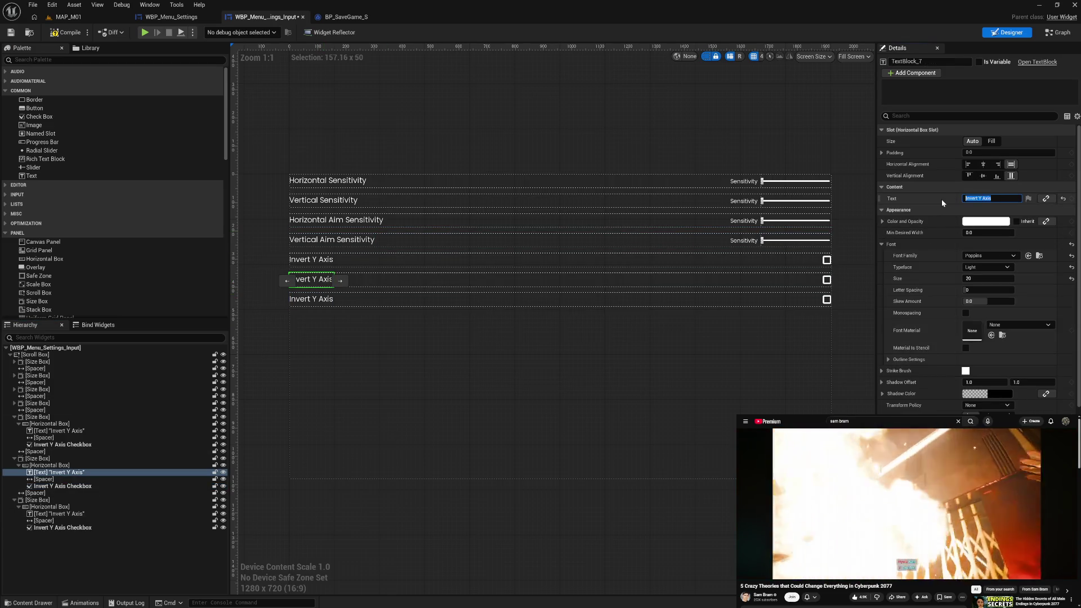
type("Enable W")
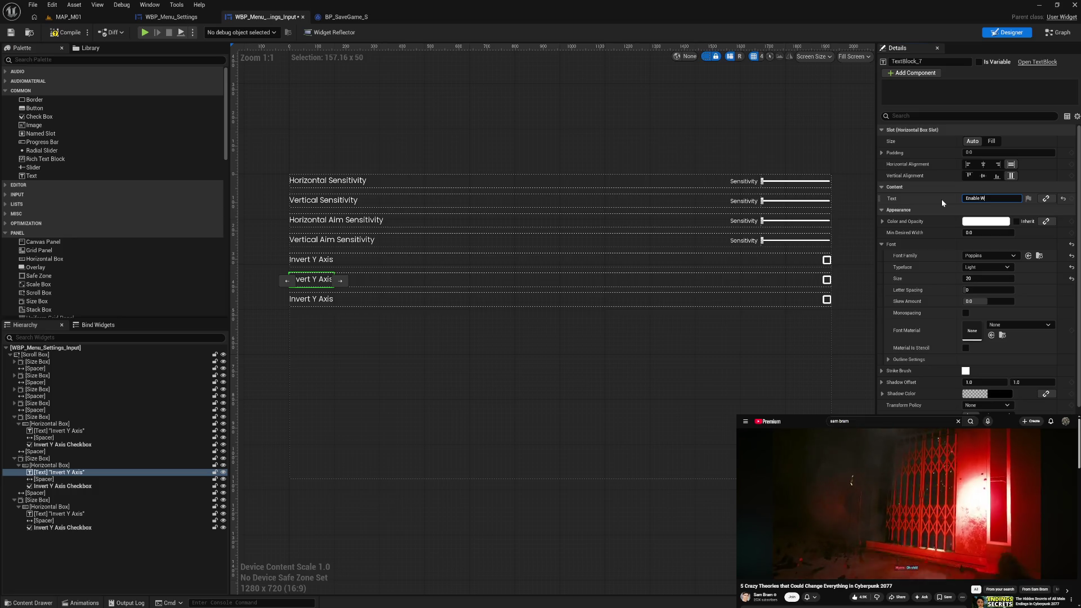
type("alk Toggle")
key("Return")
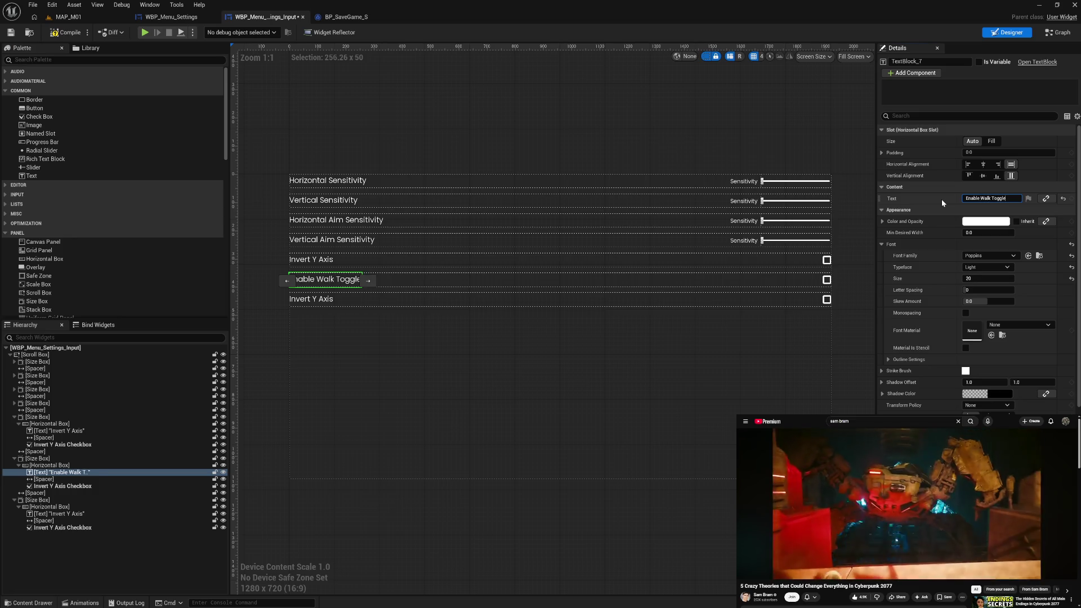
left_click(315, 299)
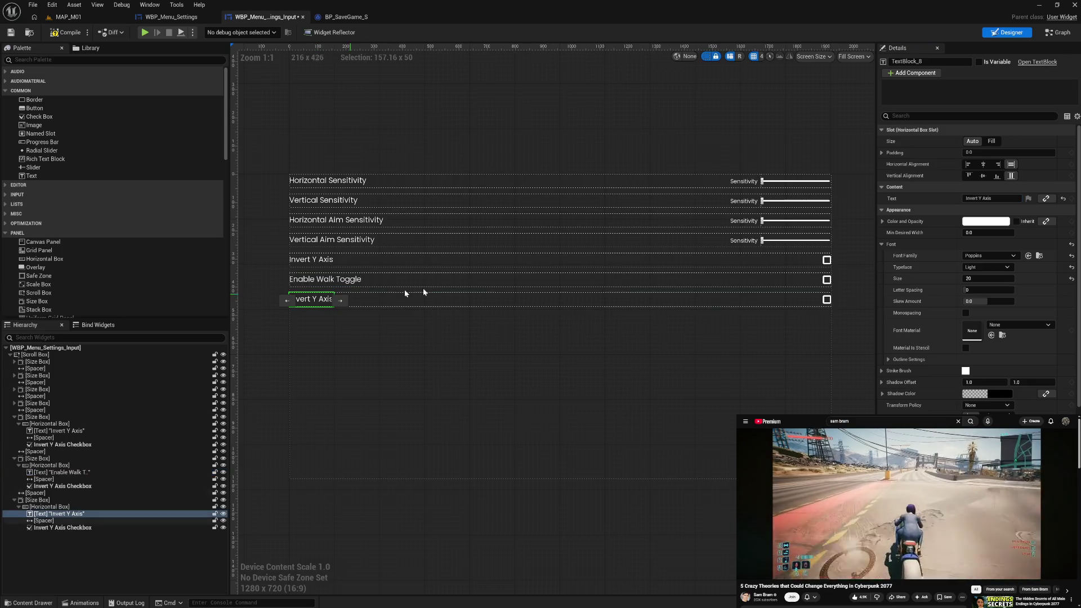
type("Enable Sprint Toggle")
key("Return")
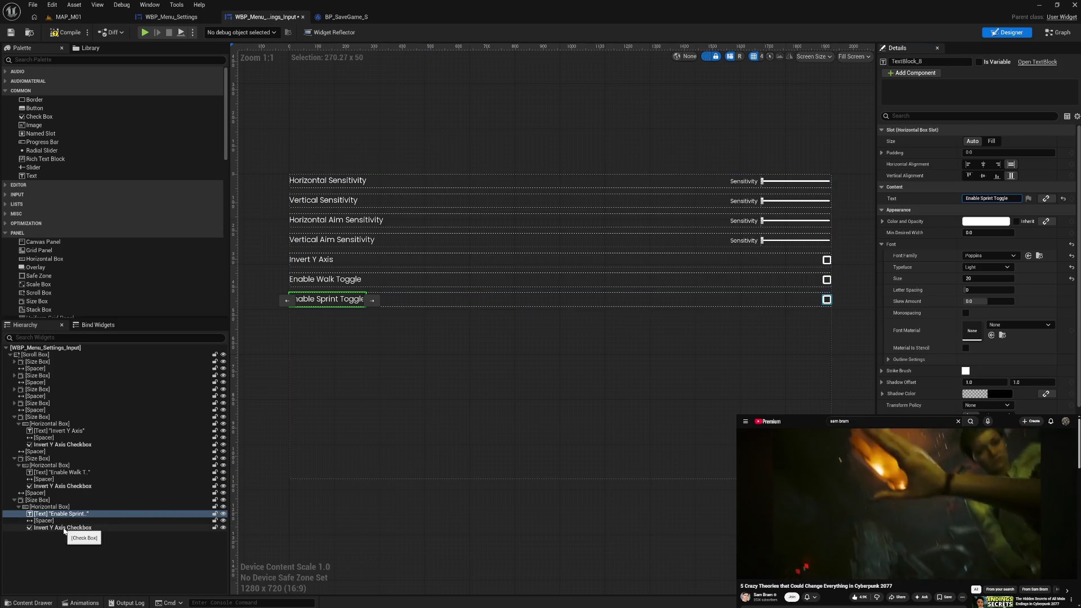
left_click(71, 488)
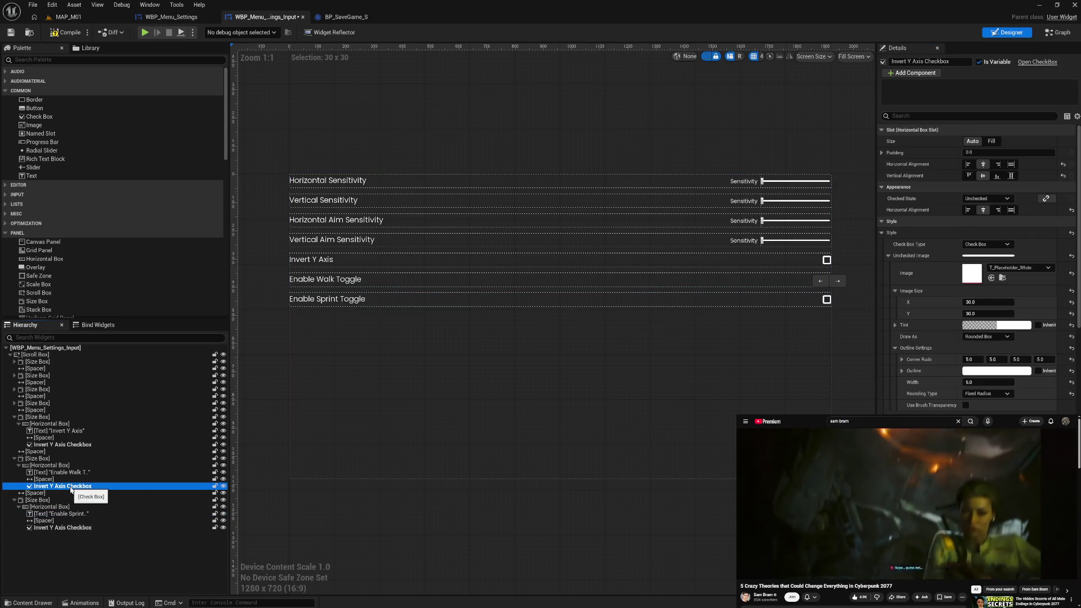
Rename the walk row's checkbox to 'Enable Walk Toggle Checkbox'
left_click(335, 281)
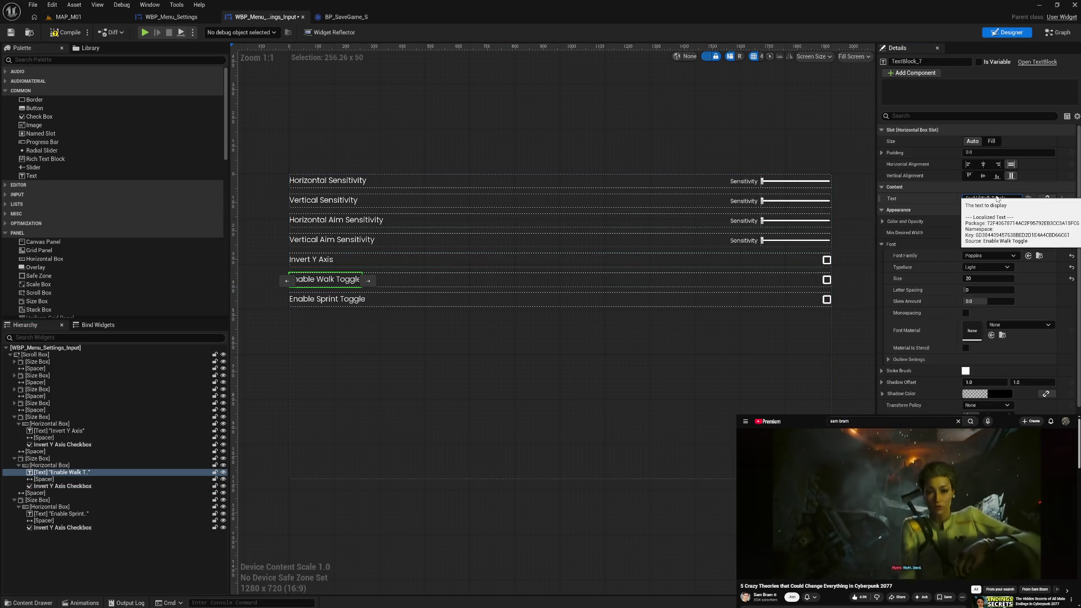
left_click(995, 198)
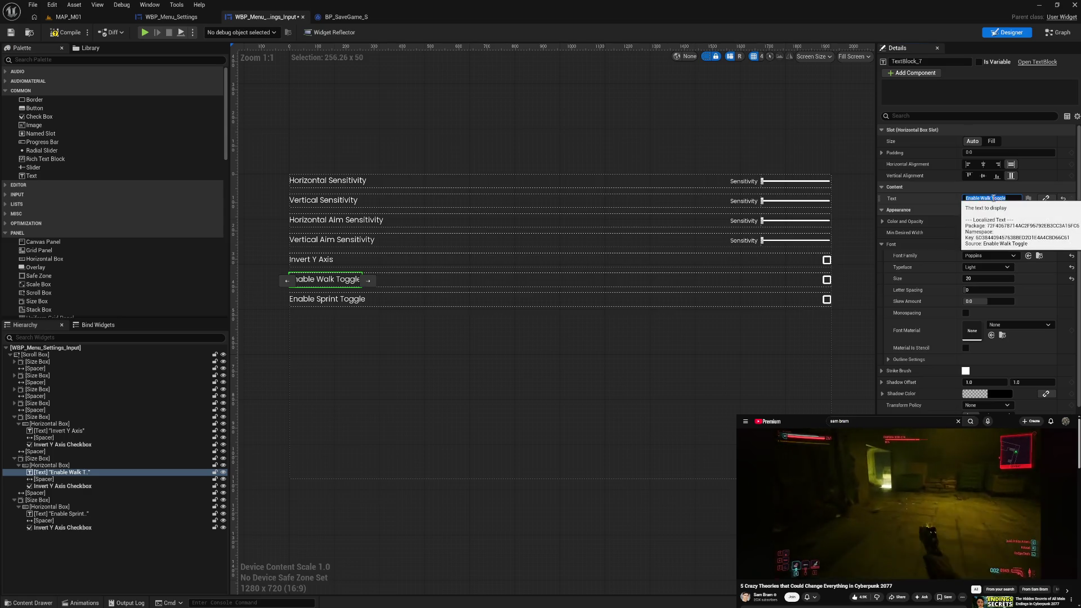
left_click(85, 486)
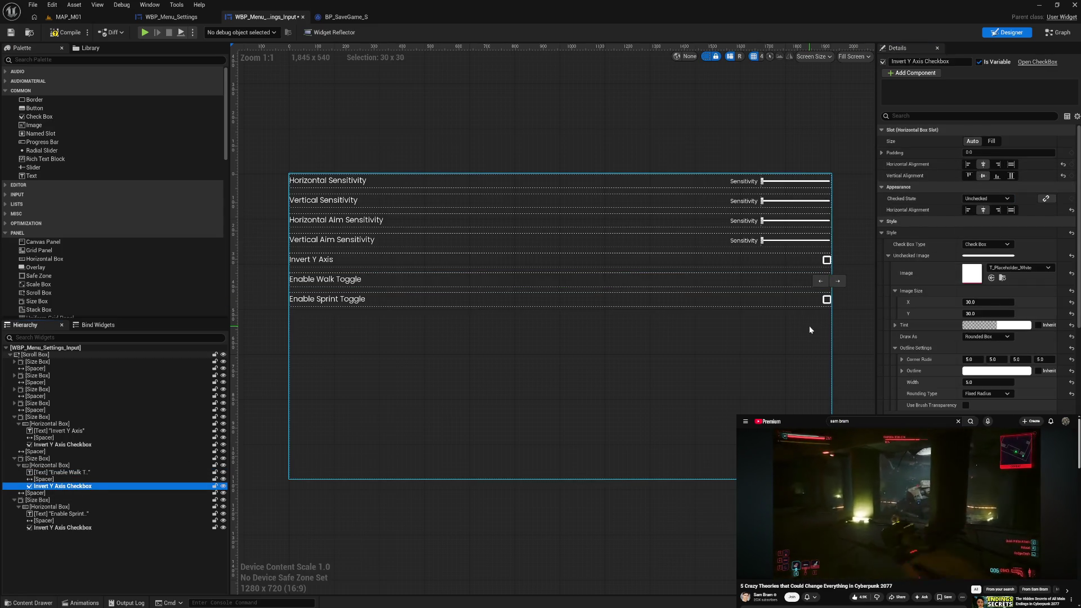
key("F2")
key("Home")
key("ctrl+shift+Right")
key("ctrl+shift+Right")
key("ctrl+shift+Right")
type("Enable Walk Toggle")
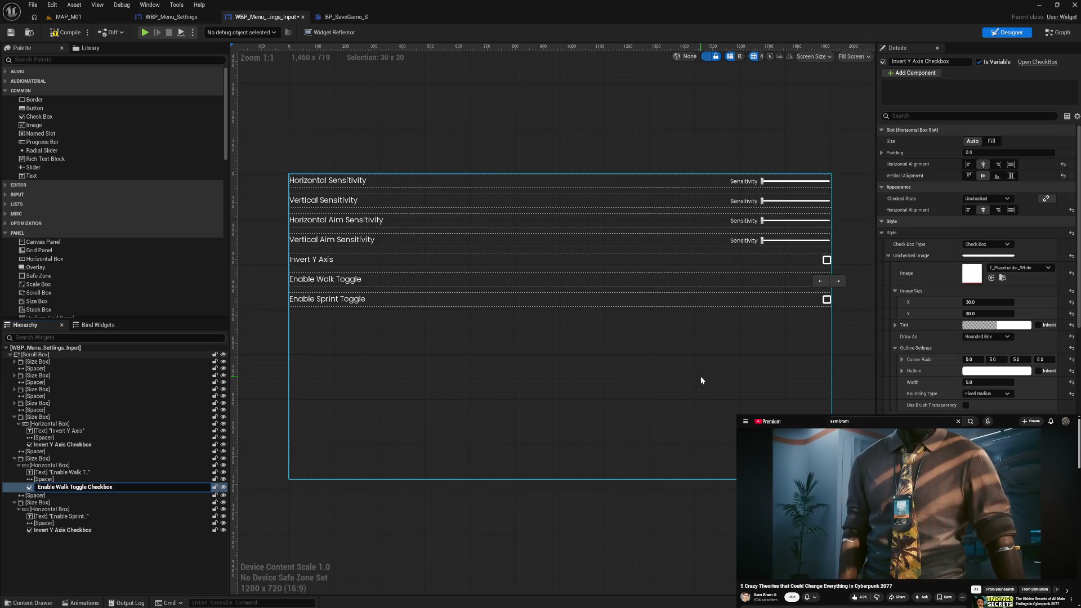
key("Return")
left_click(87, 531)
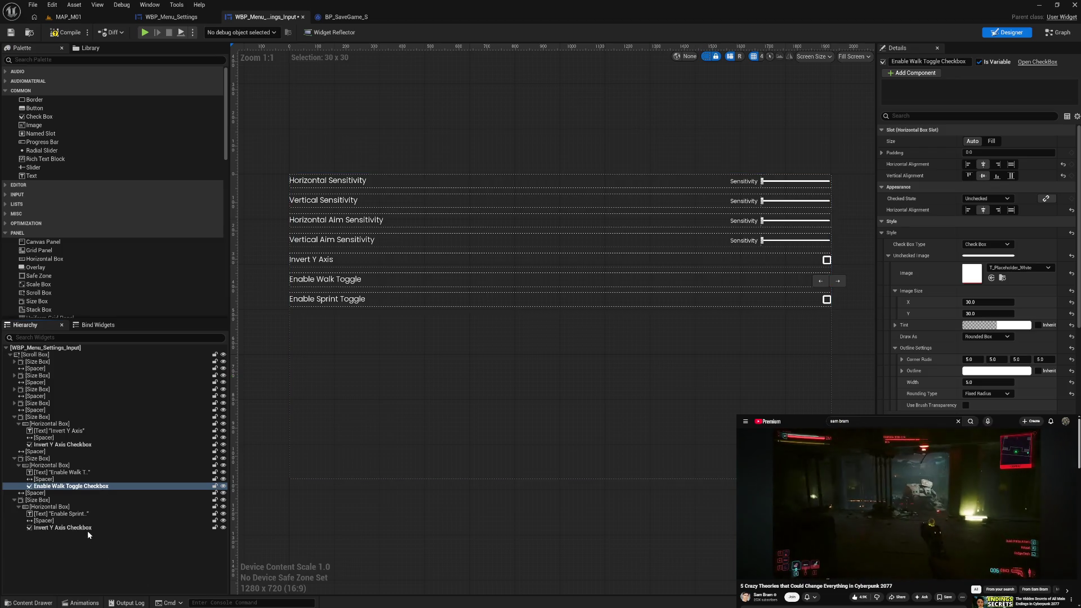
Rename the last row's checkbox to 'Enable Sprint Toggle Checkbox'
left_click(88, 532)
left_click(73, 531)
left_click_drag(73, 530, 25, 533)
type("Enable Walk Toggle")
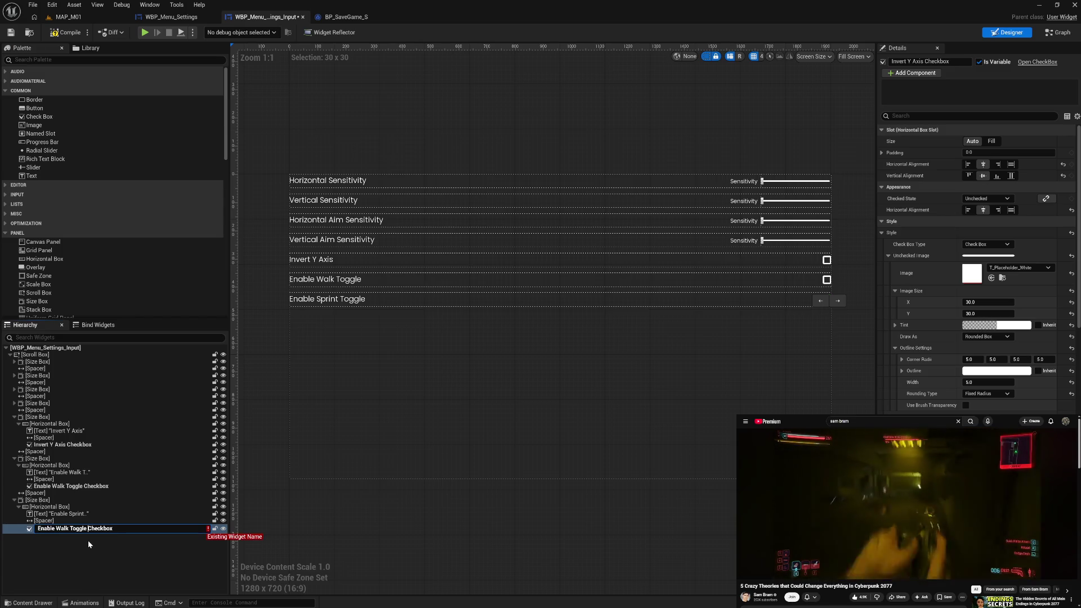
double_click(61, 530)
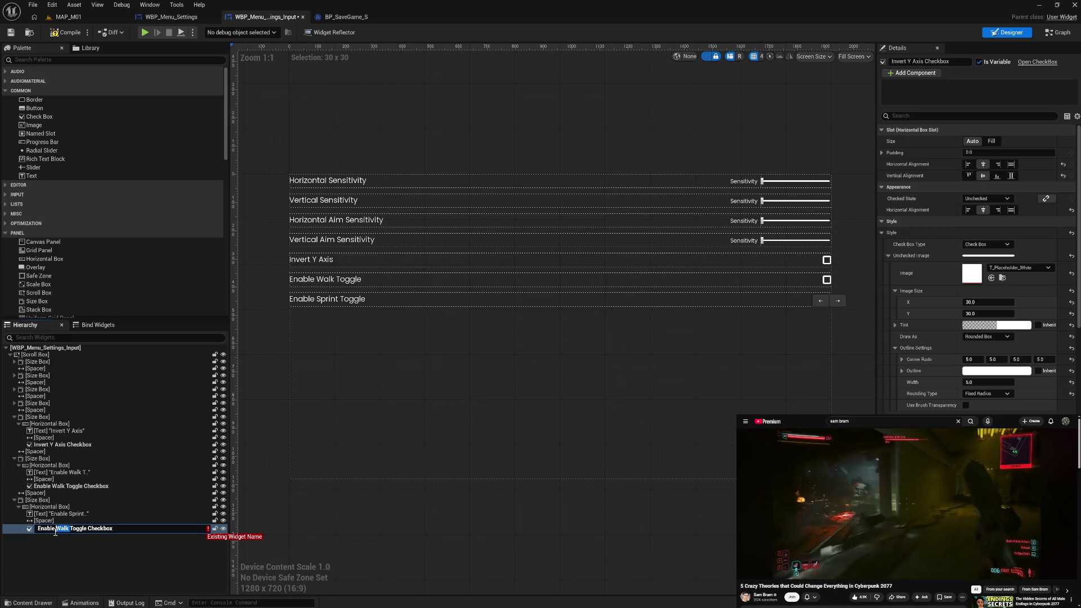
type("Sprint")
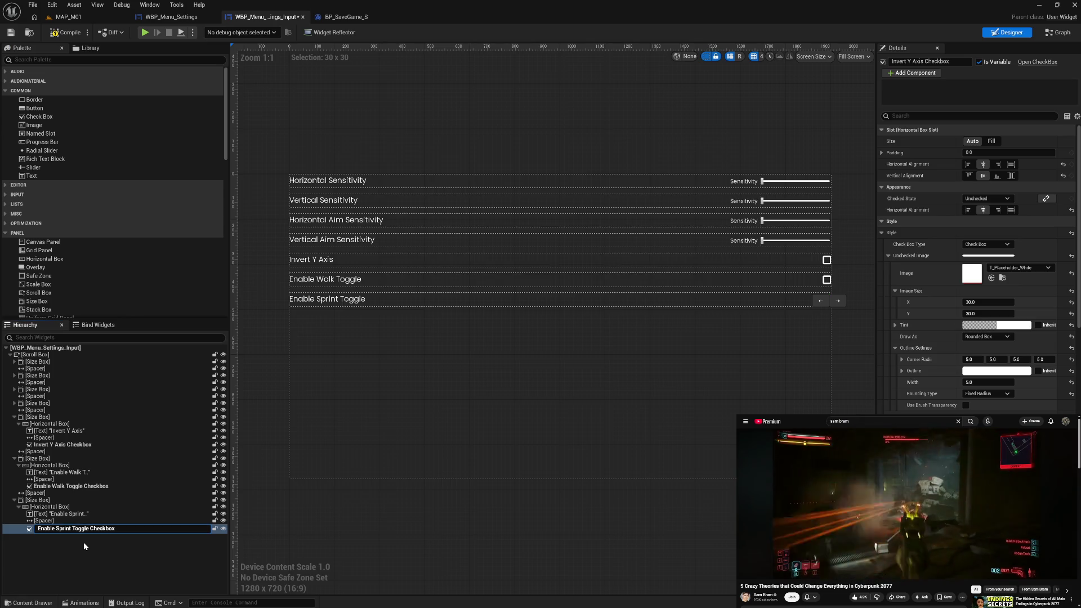
key("Return")
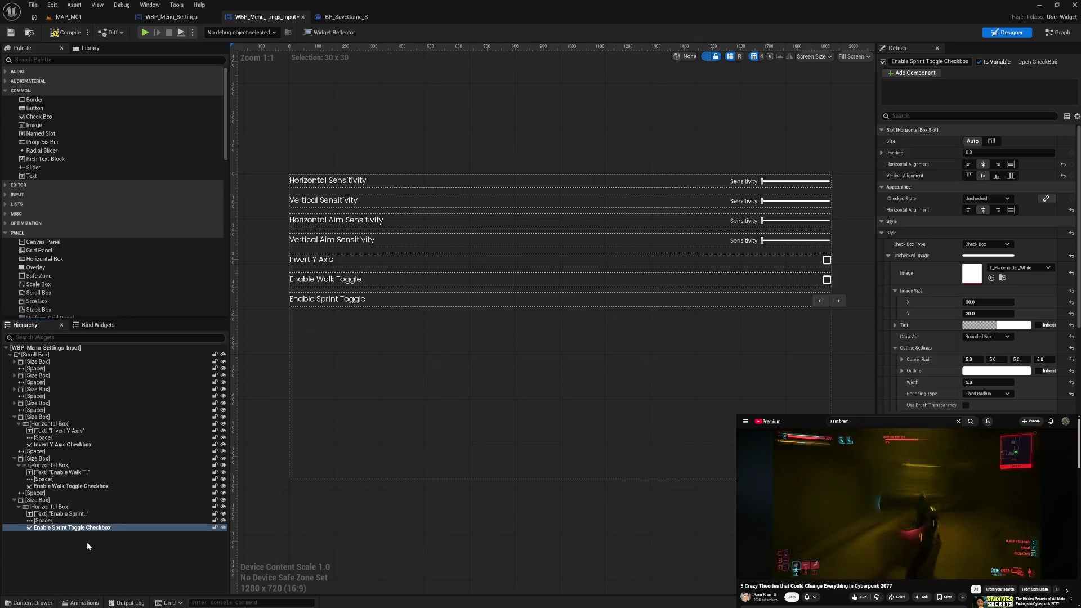
Check the sprint row's widgets, then collapse the sprint, walk and Invert Y Axis rows
left_click(84, 507)
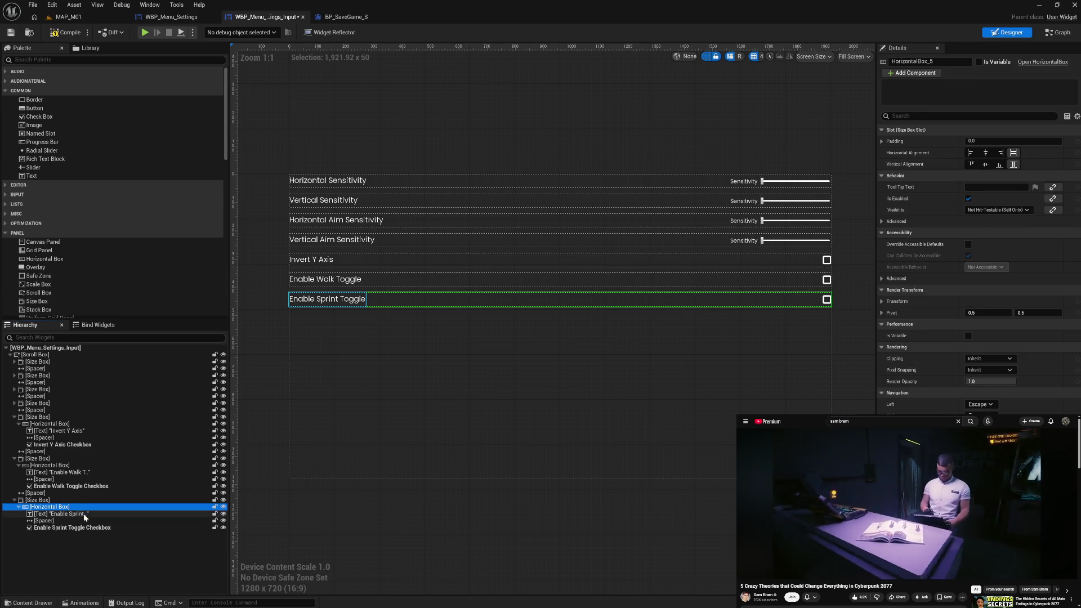
left_click(84, 514)
left_click(84, 521)
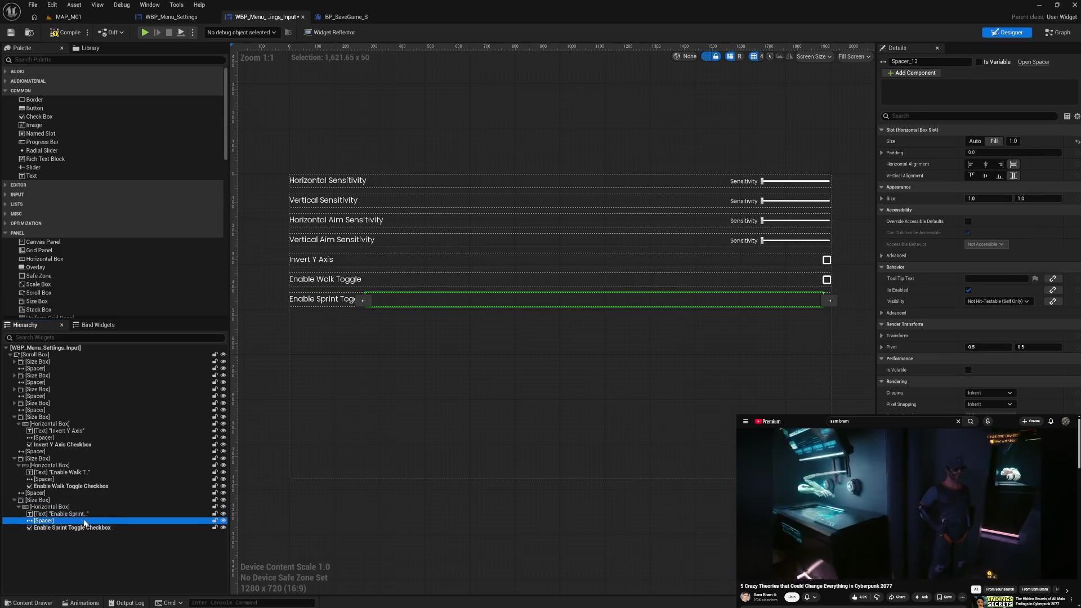
left_click(84, 528)
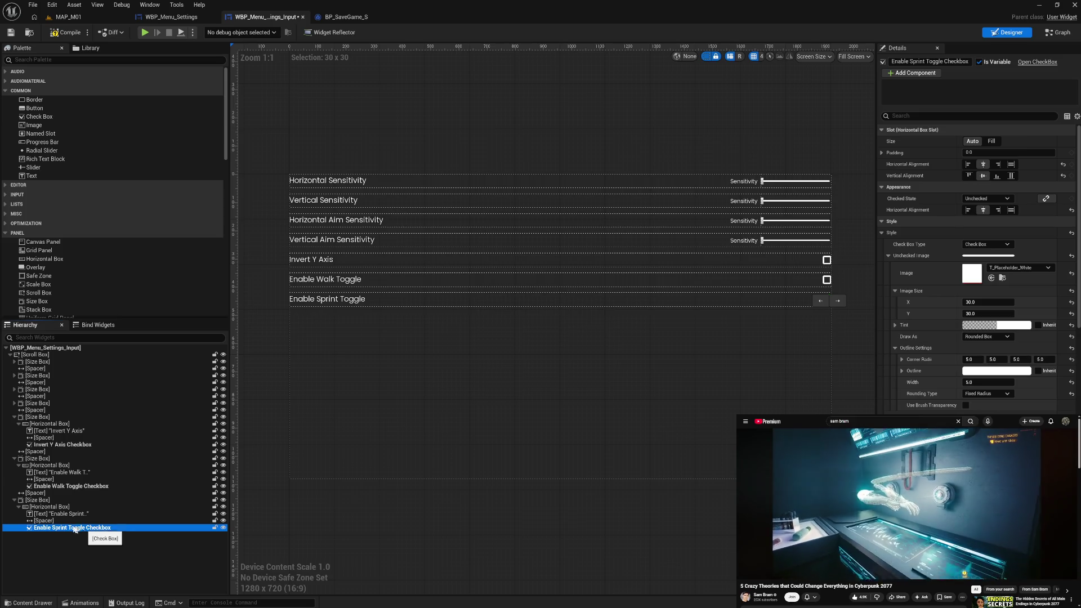
left_click(18, 507)
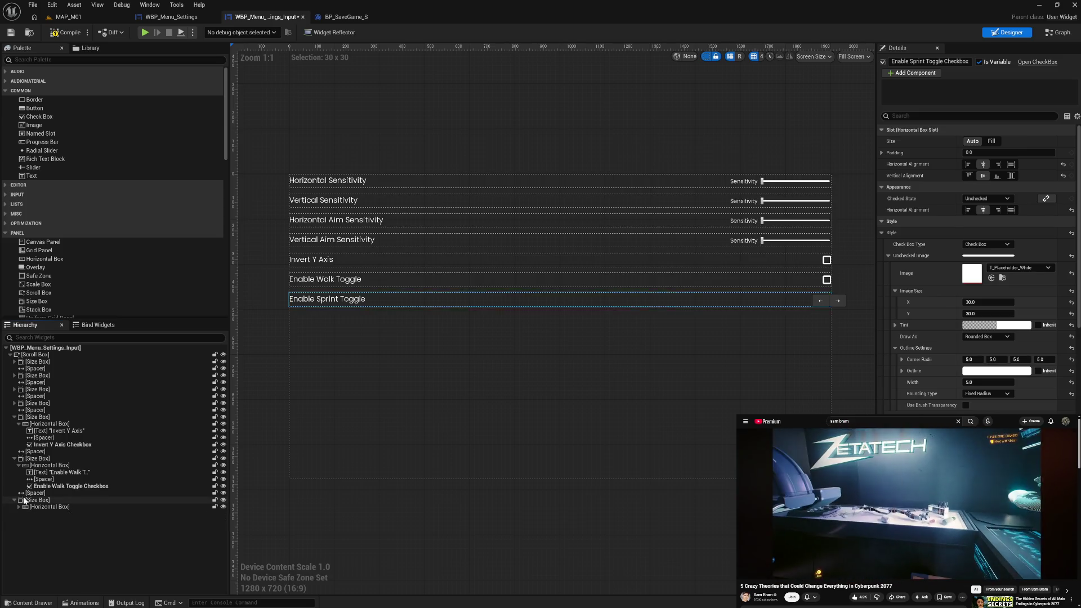
left_click(19, 466)
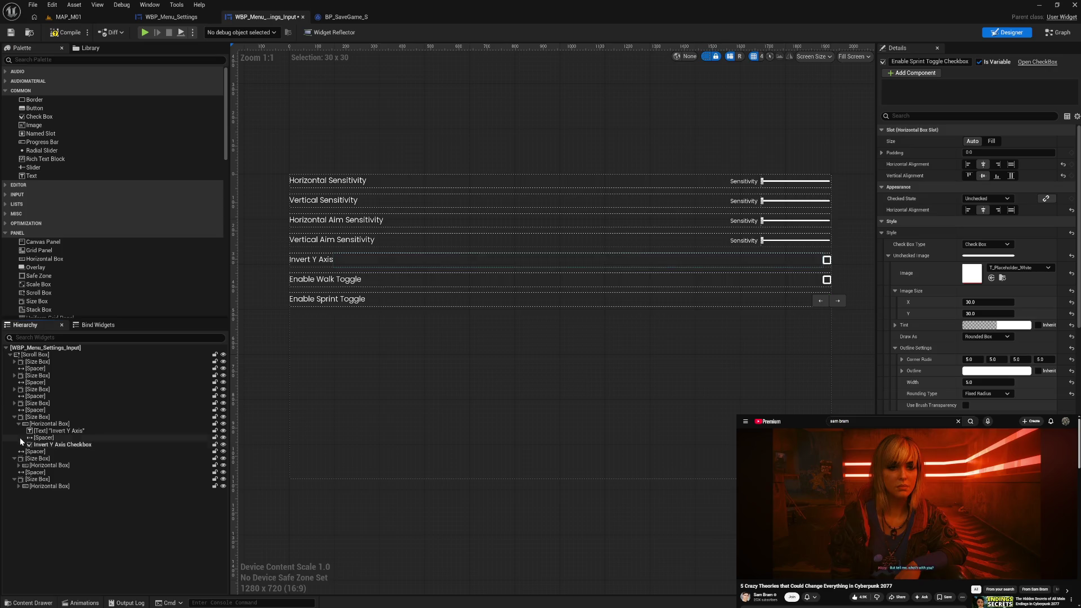
left_click(18, 424)
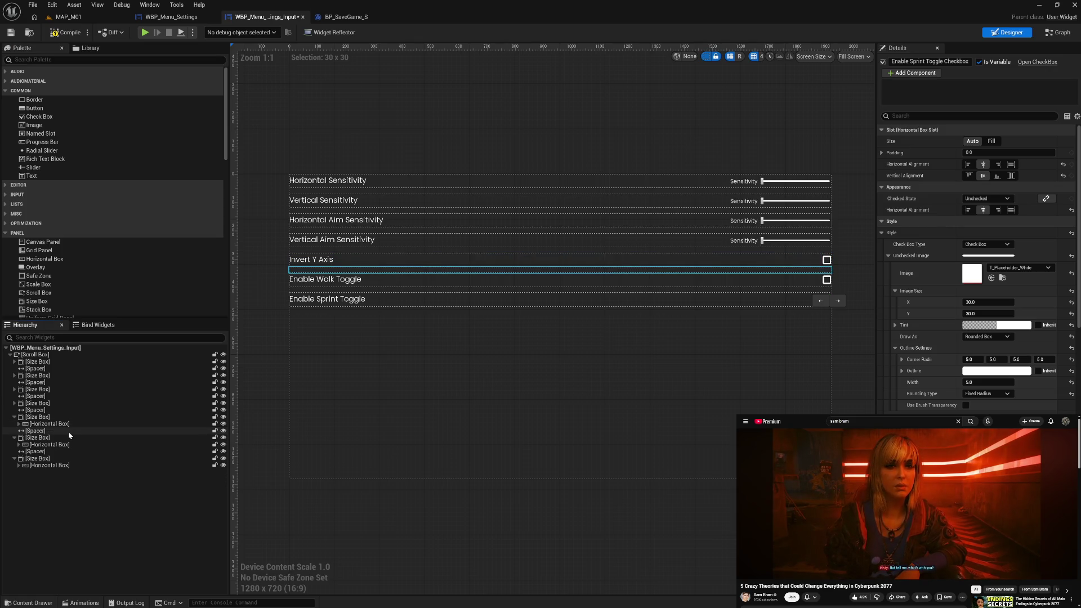
left_click(304, 493)
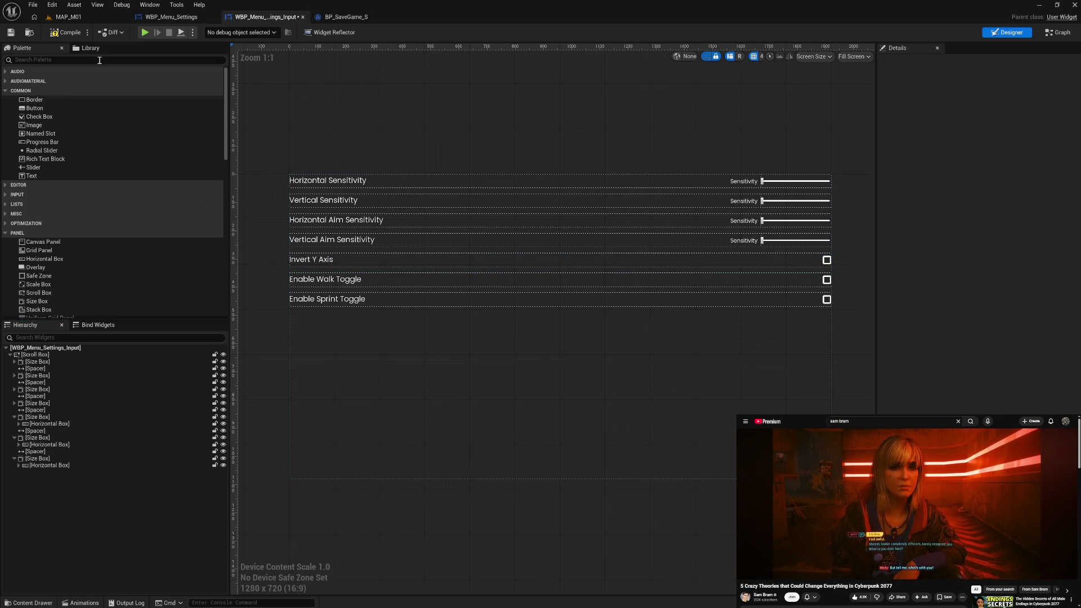
Compile the input settings widget, inspect the Invert Y Axis checkbox, then switch to BP_SaveGame_S
left_click(61, 31)
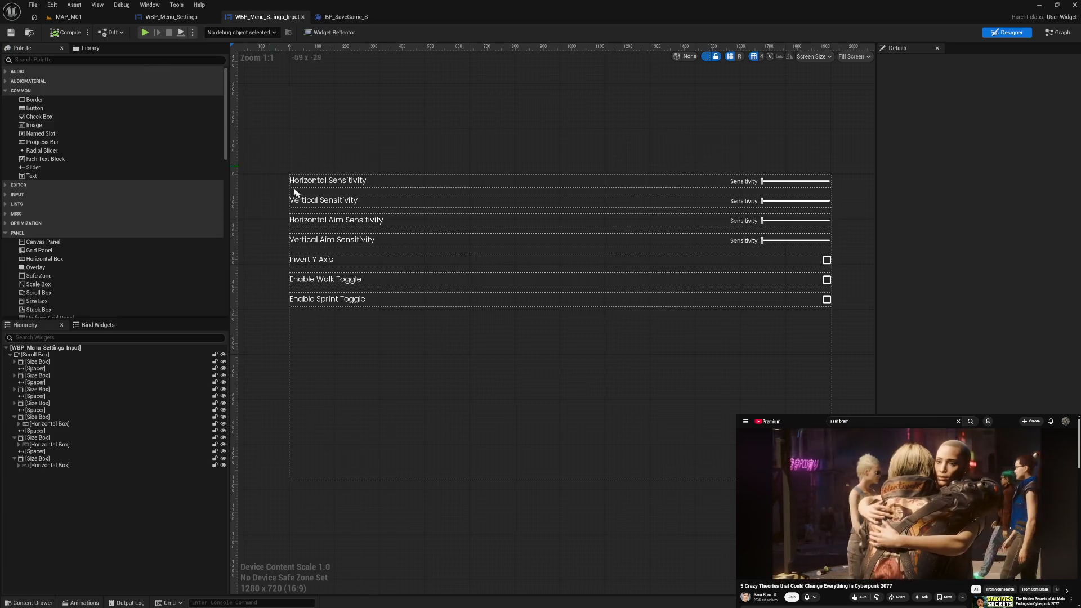
left_click(826, 261)
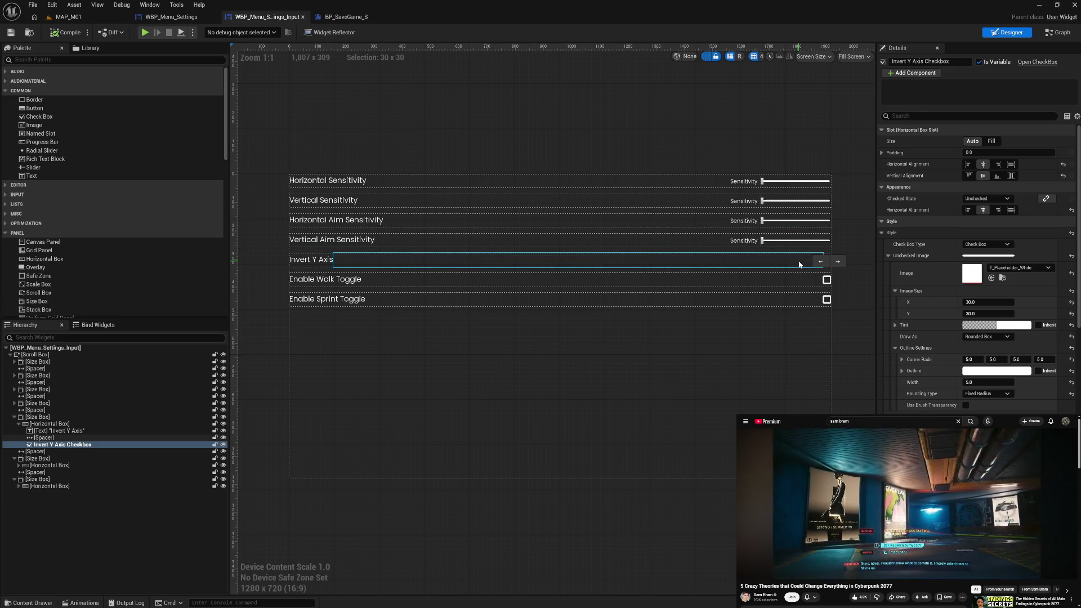
left_click(858, 343)
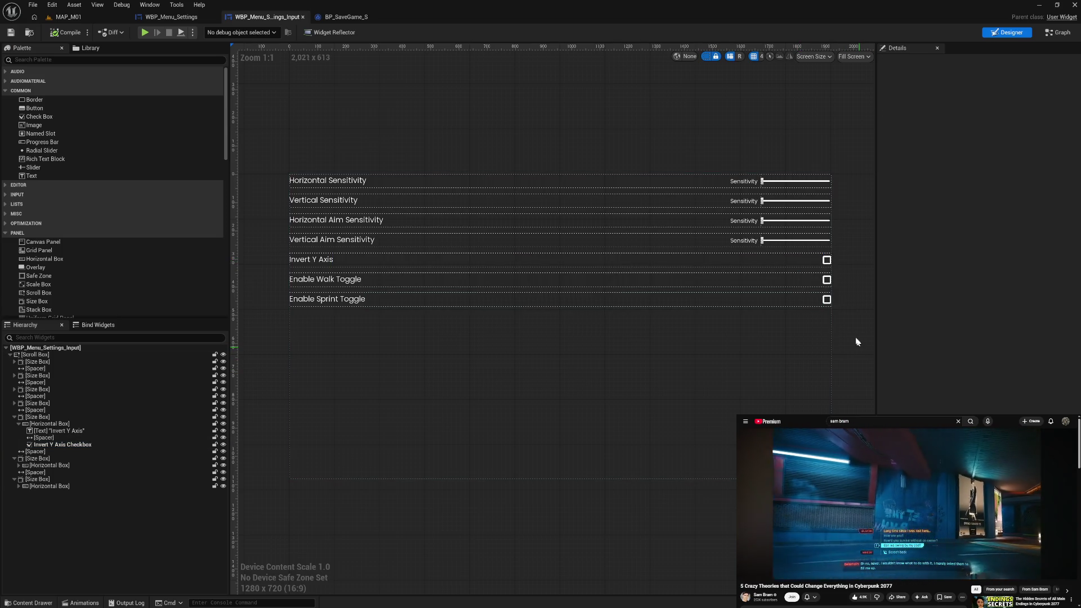
left_click(827, 260)
left_click(855, 295)
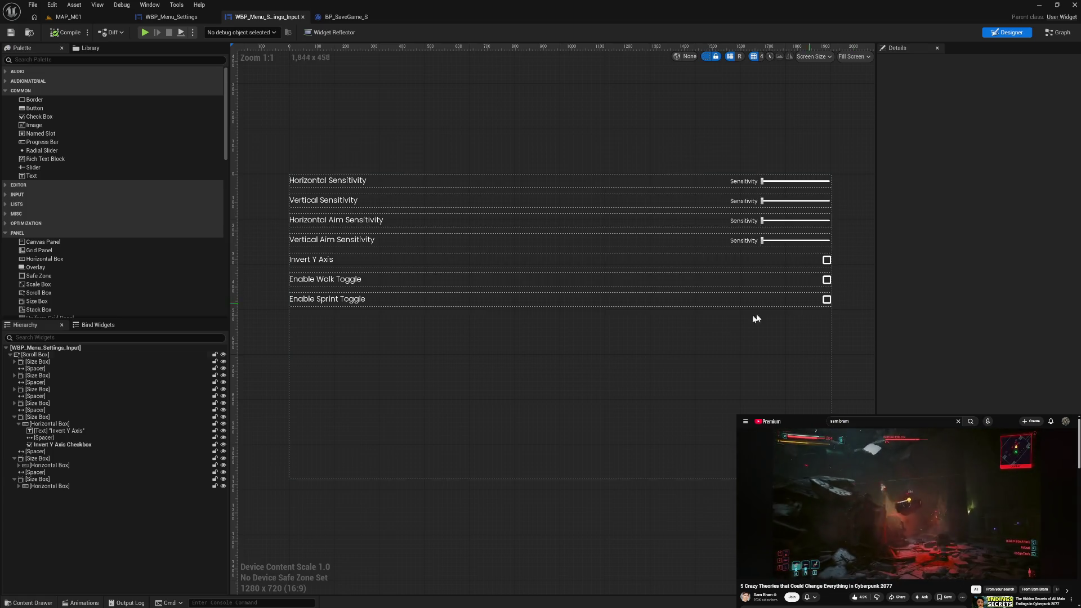
left_click(346, 19)
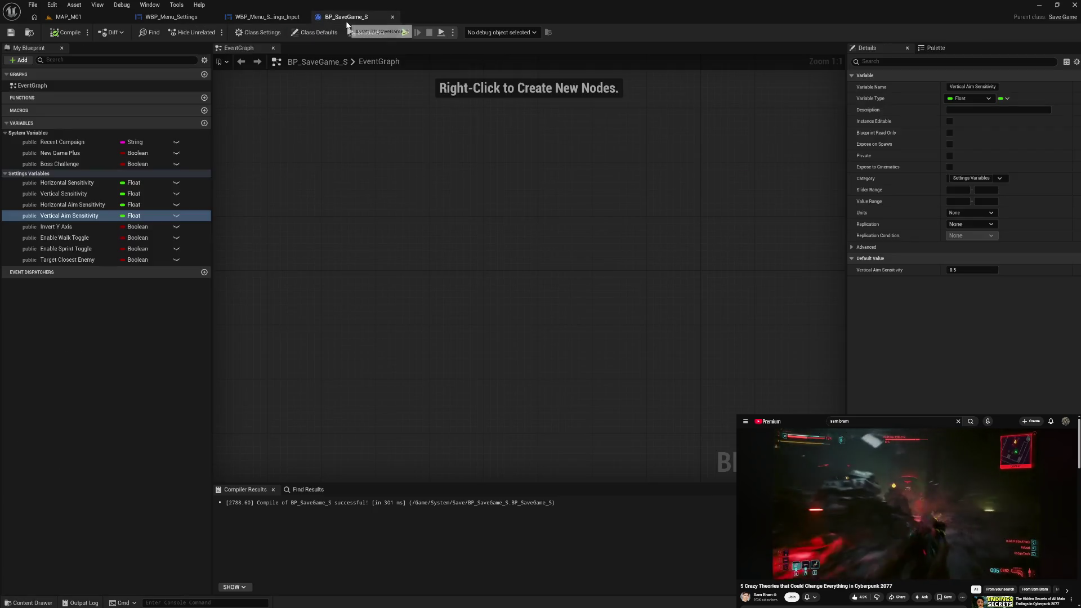
Inspect the Target Closest Enemy variable, then return to the WBP_Menu_Settings_Input tab
left_click(89, 260)
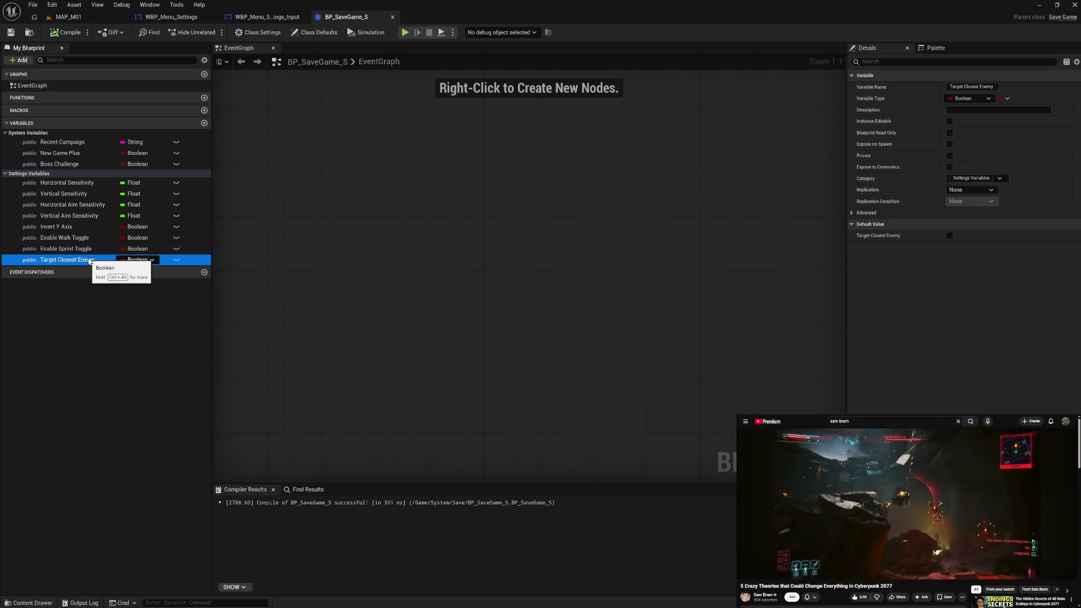
left_click(276, 17)
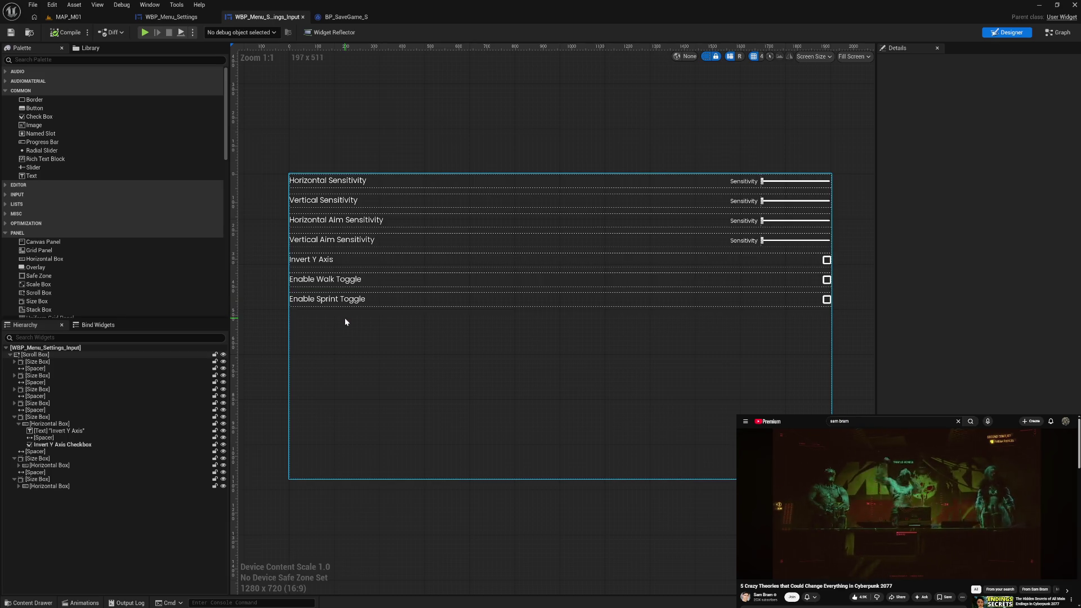
Copy the last spacer and sprint toggle Size Box and paste them into the Scroll Box
left_click(13, 417)
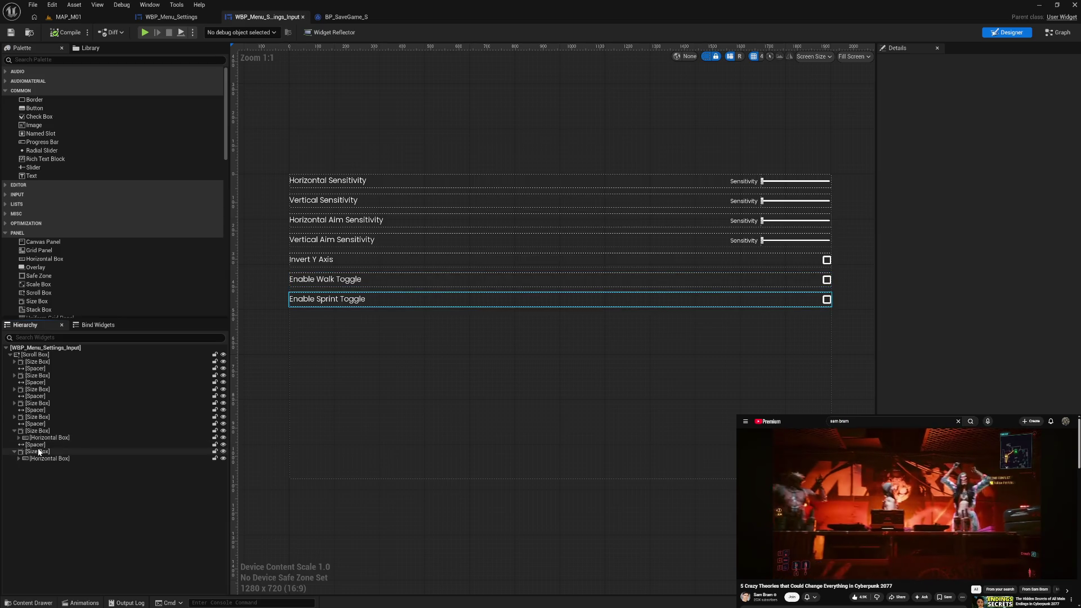
left_click(14, 452)
left_click(14, 431)
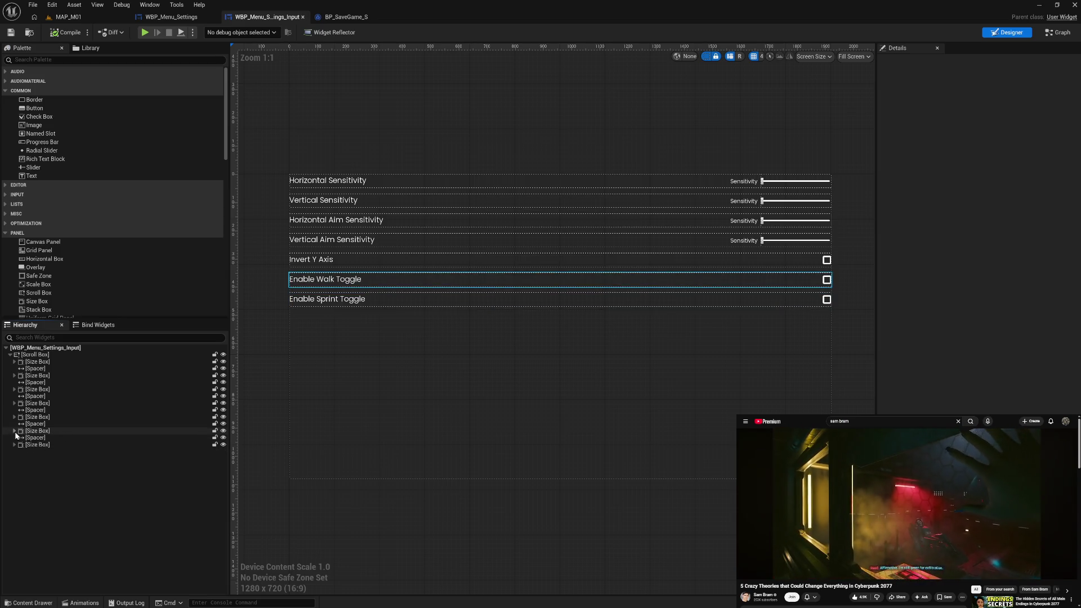
left_click(34, 438)
left_click(40, 445, "ctrl")
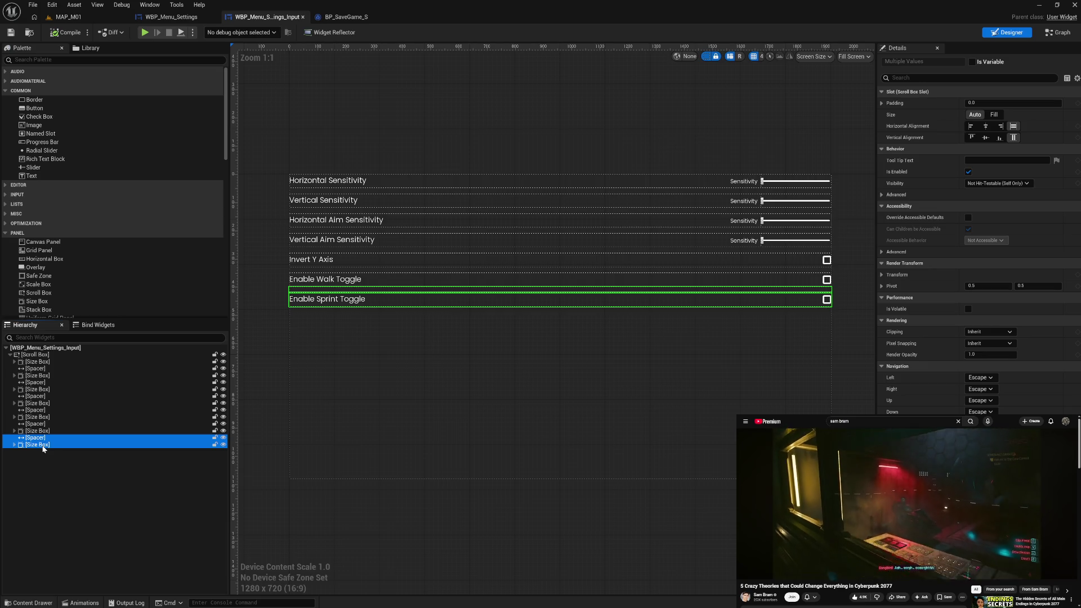
left_click(45, 356)
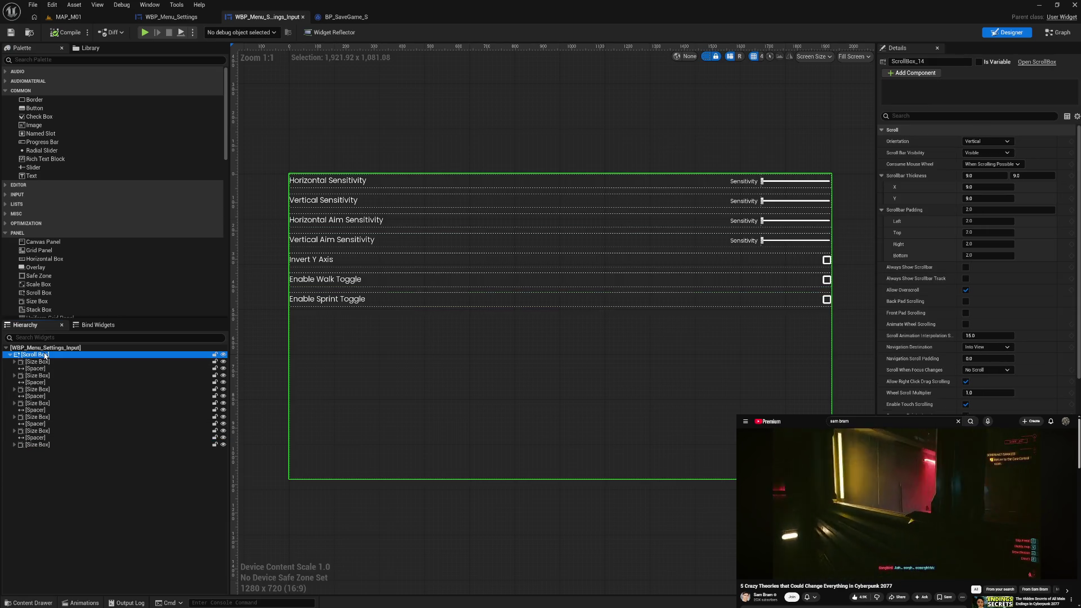
key("ctrl+v")
Change the new row's label to 'Lock Closest Target' and compile the widget
left_click(35, 461)
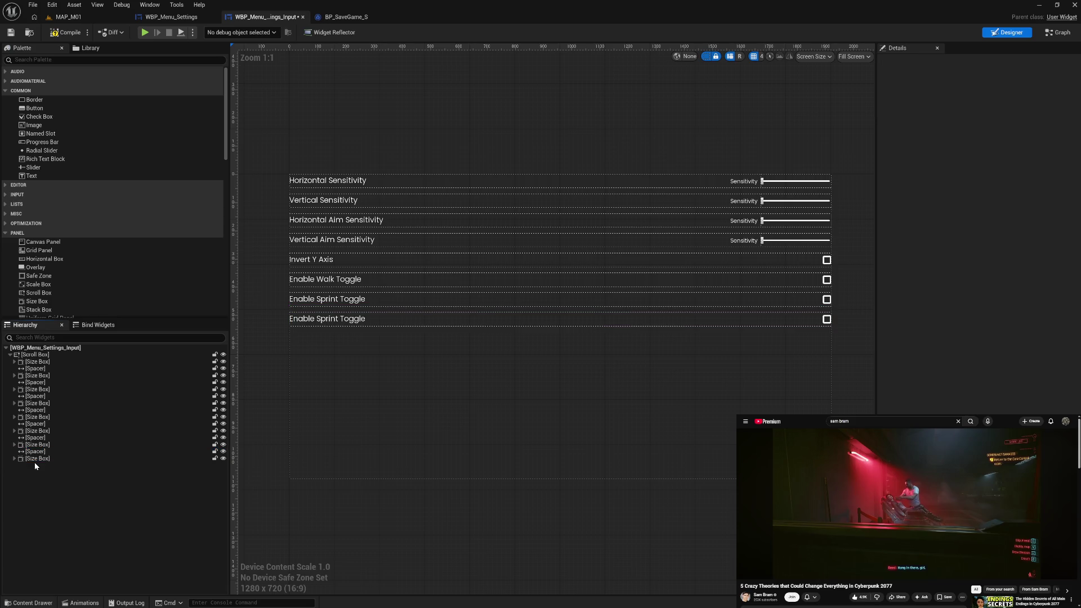
left_click(333, 319)
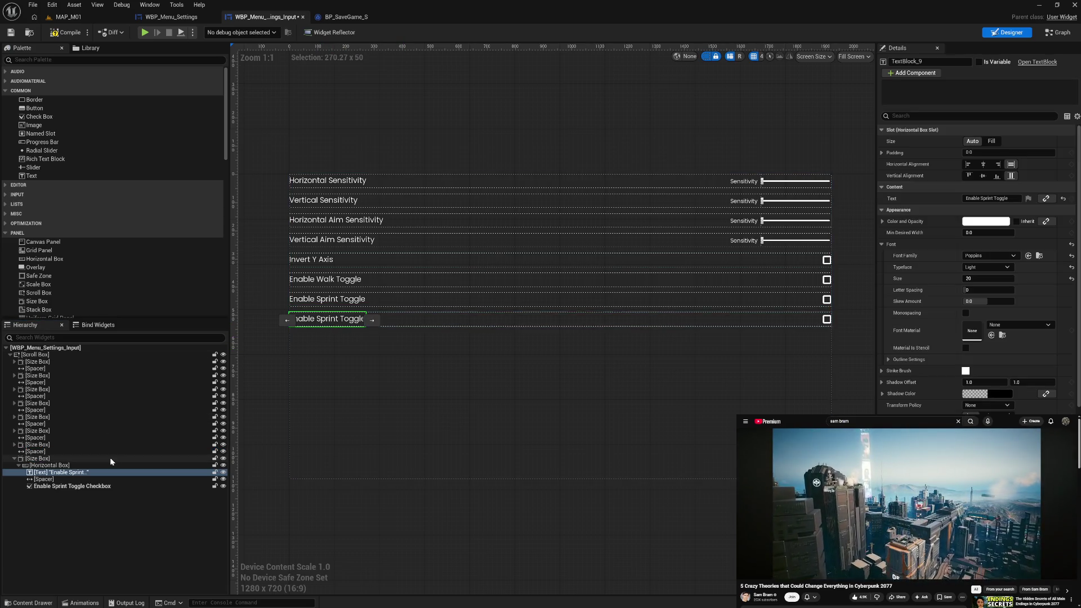
left_click(982, 198)
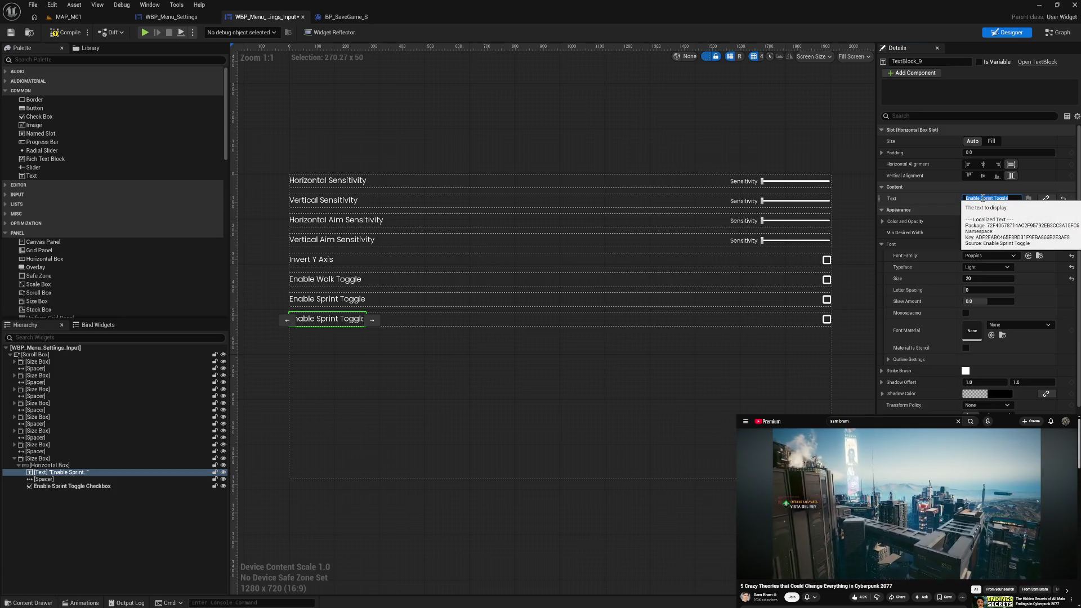
type("U")
type("ck Cl")
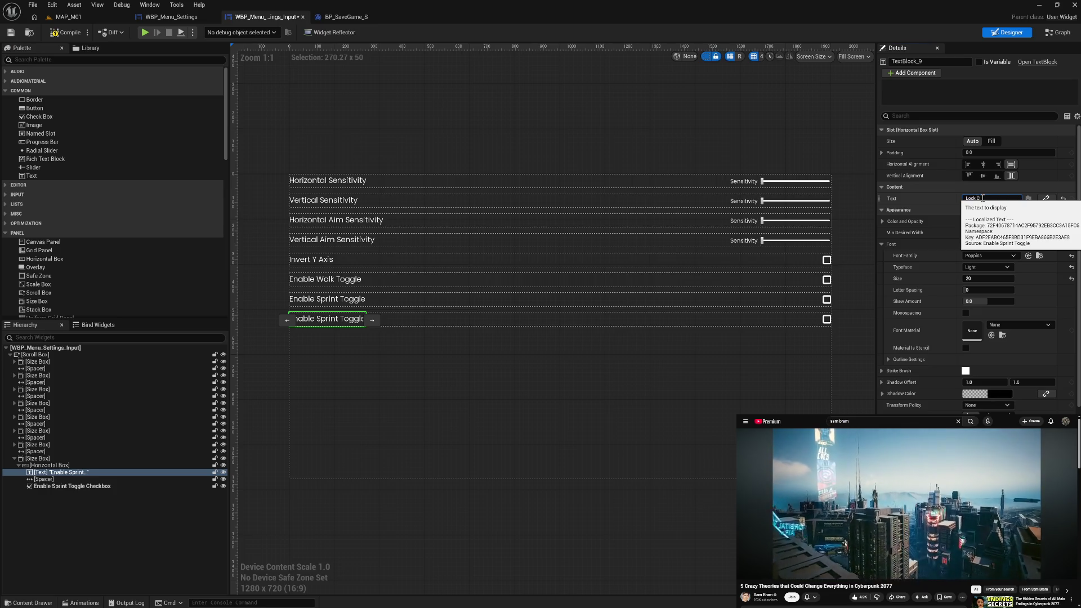
type("t Target")
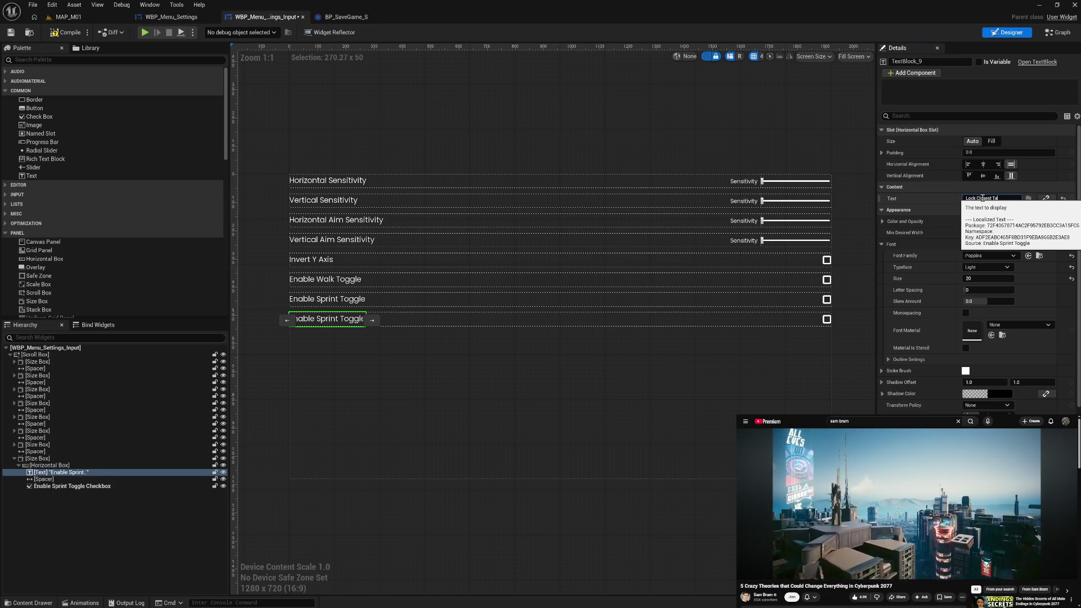
key("Return")
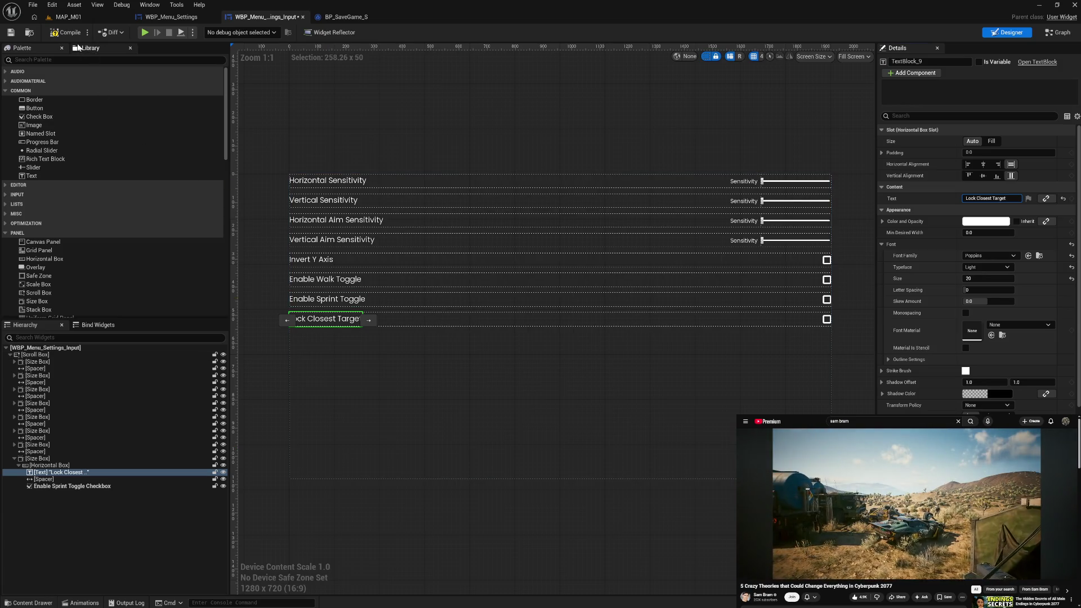
left_click(64, 35)
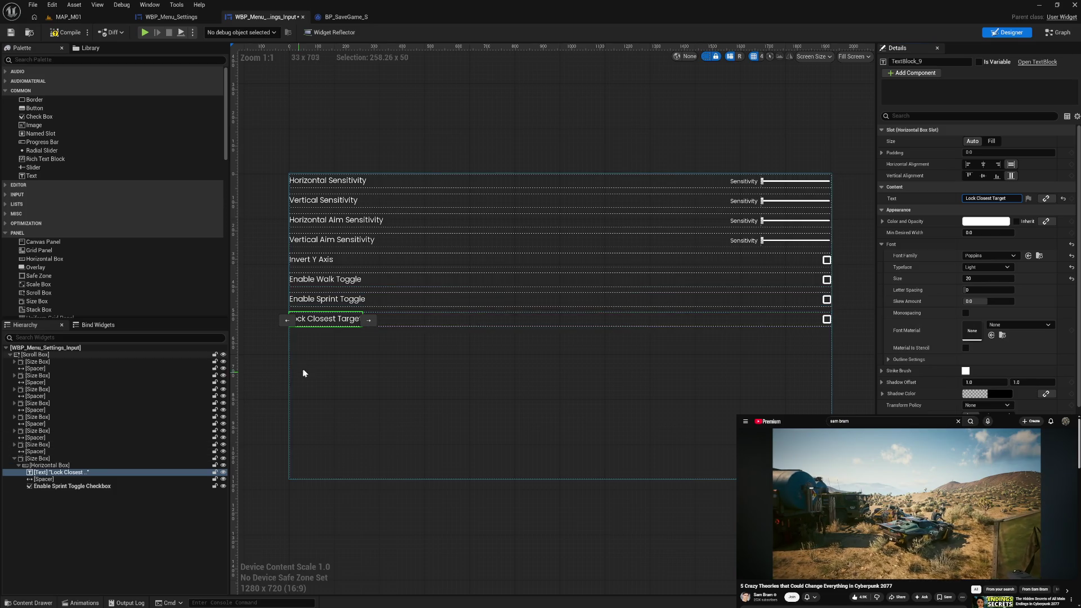
Name the new row's checkbox 'Lock Closest Target Checkbox' and compile the widget
left_click(986, 198)
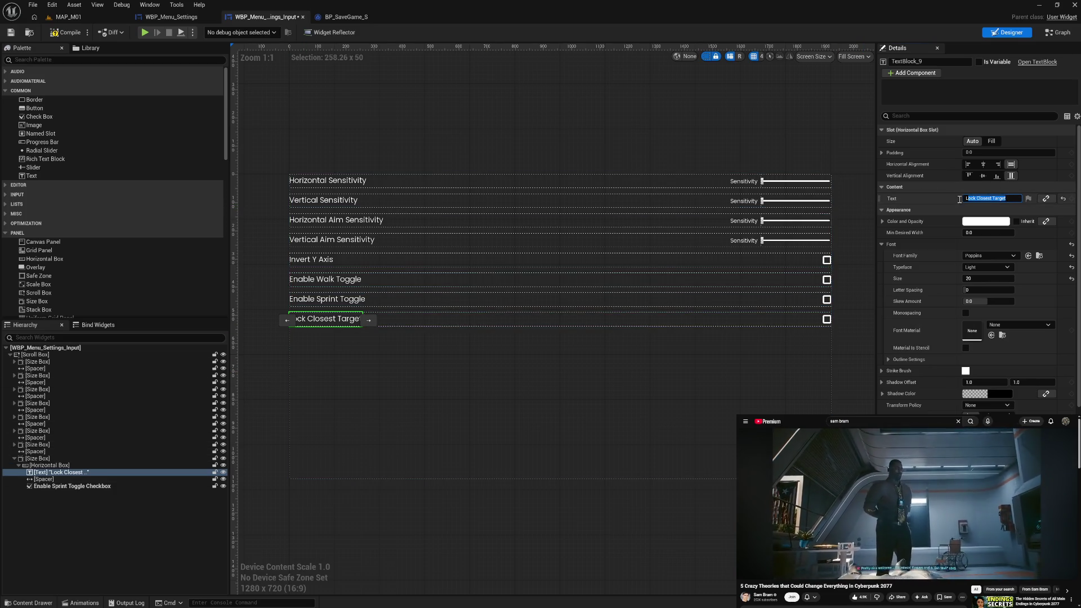
left_click(72, 486)
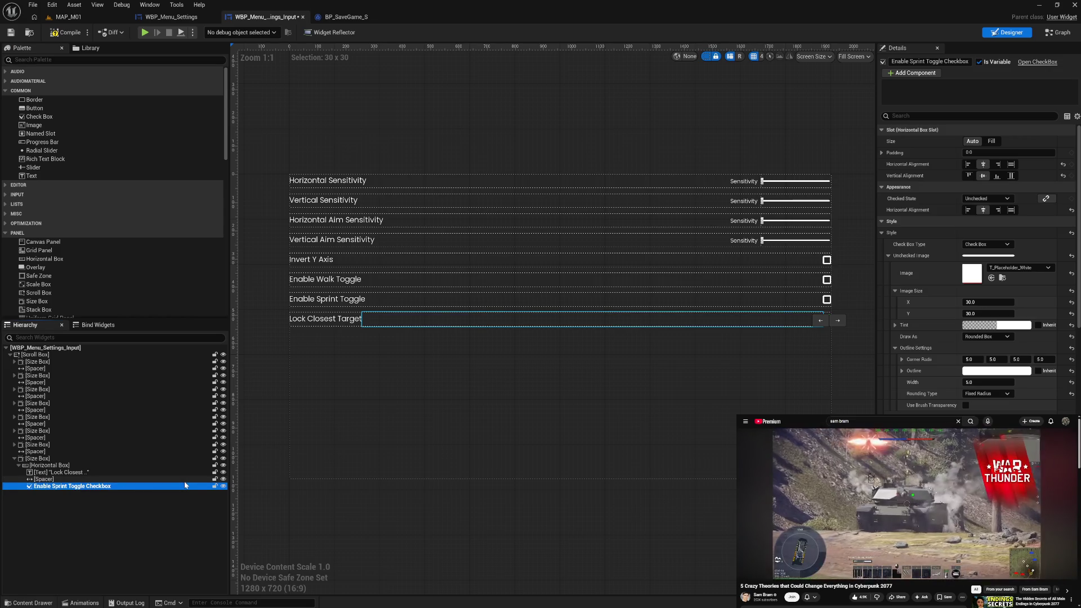
left_click(104, 488)
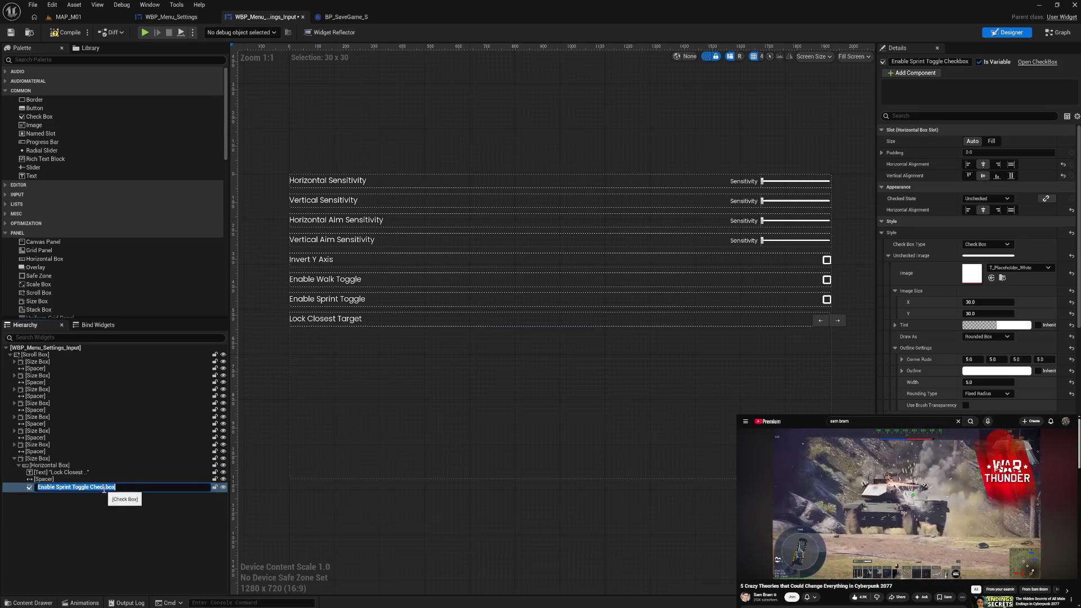
type("Lock Closest Target")
key("Return")
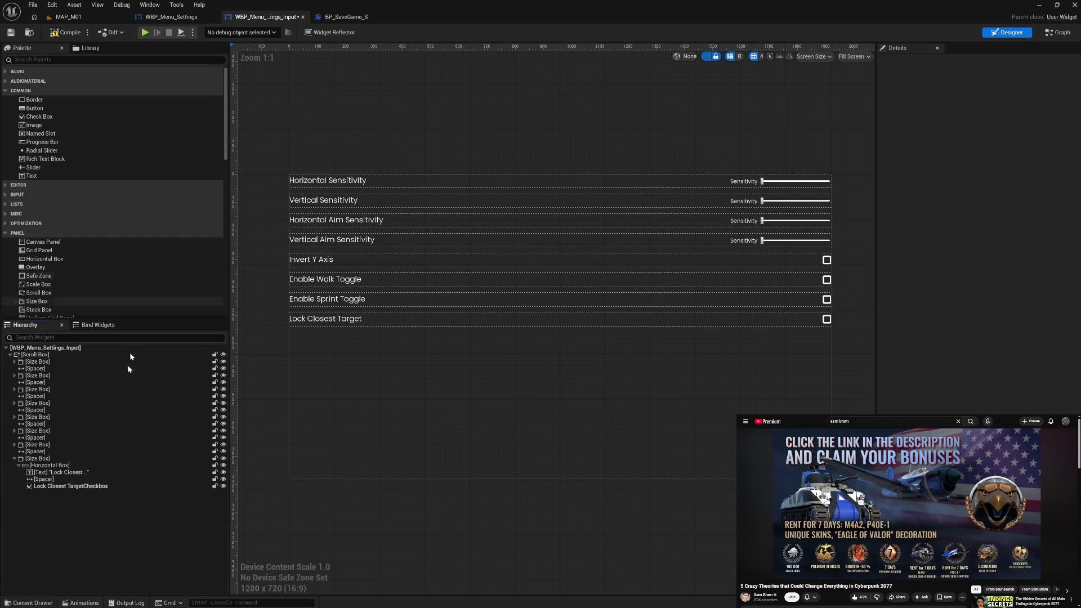
left_click(97, 488)
left_click(90, 487)
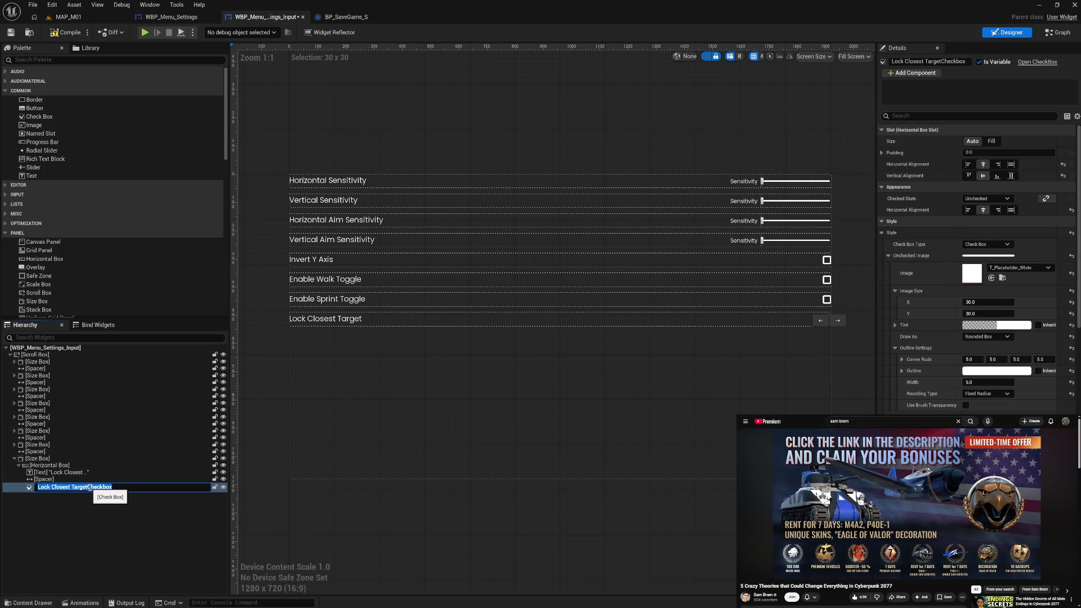
left_click(103, 495)
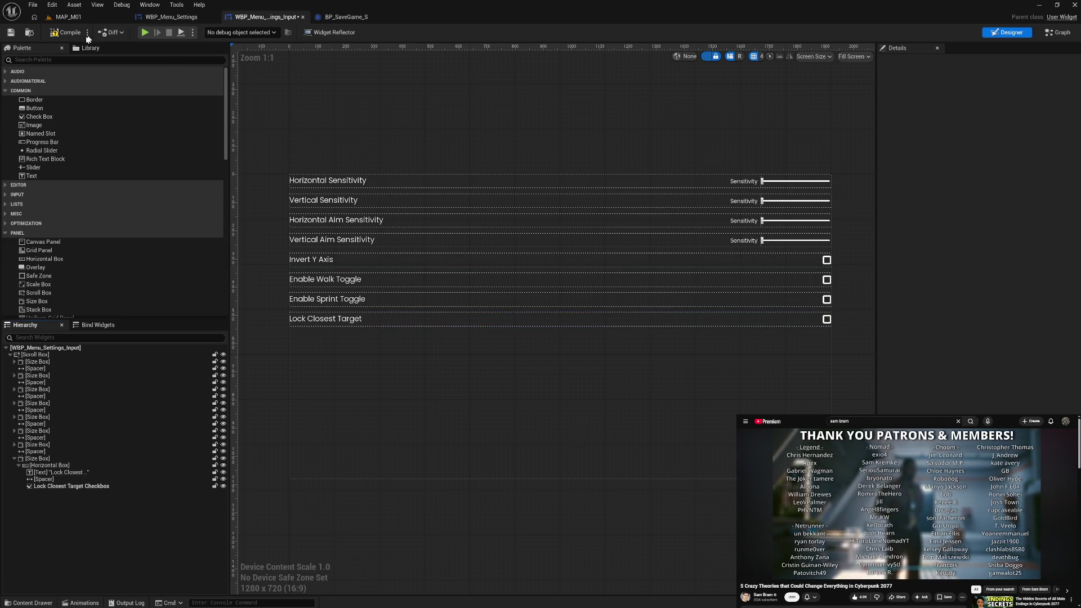
left_click(56, 35)
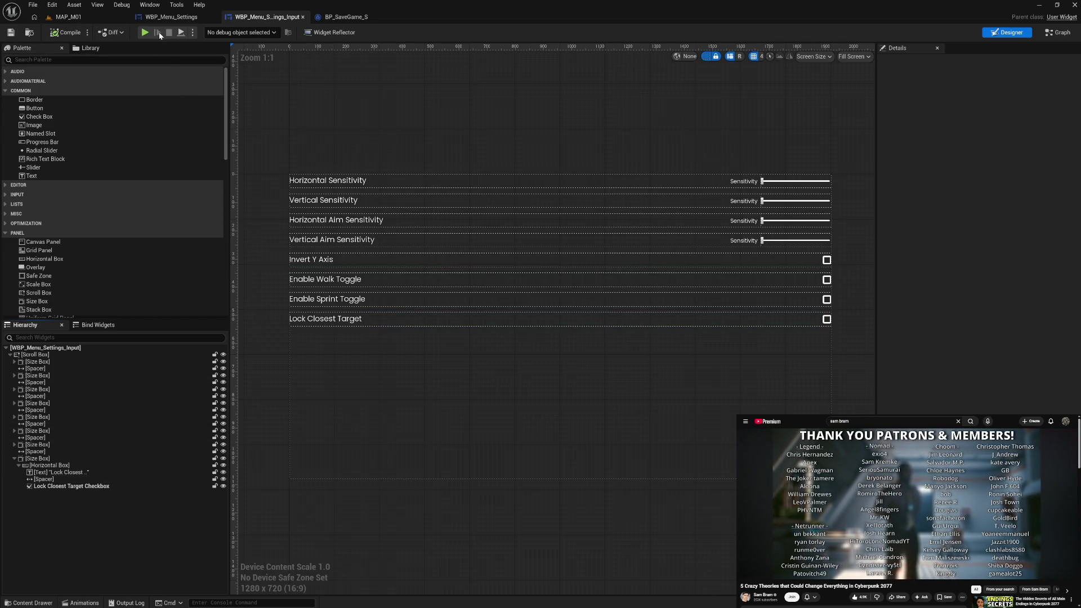
Launch a game preview, open SETTINGS, and test the Vertical Aim Sensitivity slider and Invert Y Axis toggle
left_click(145, 33)
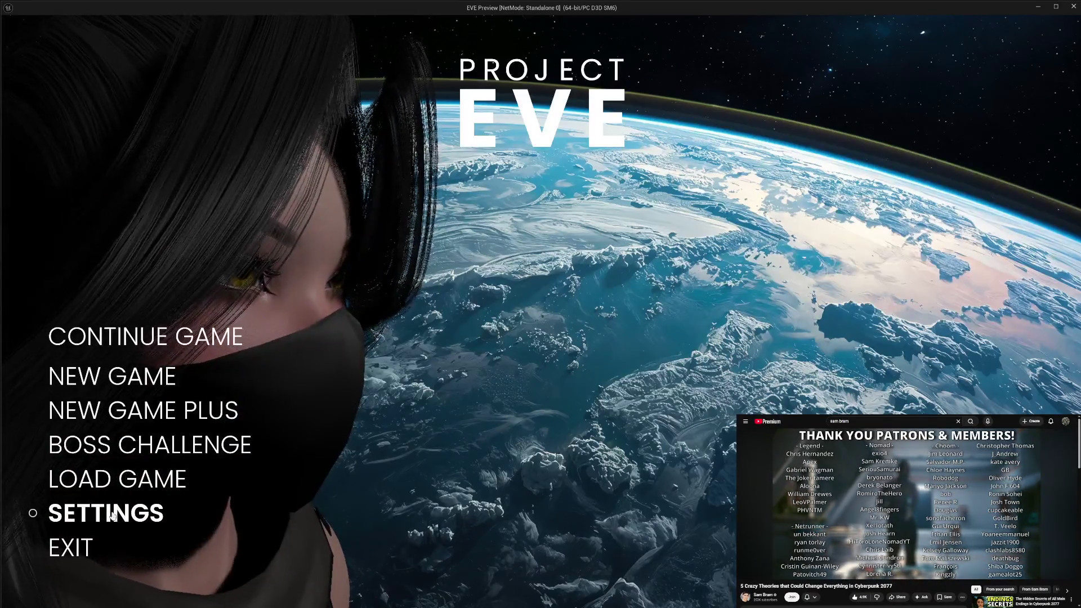
left_click(112, 512)
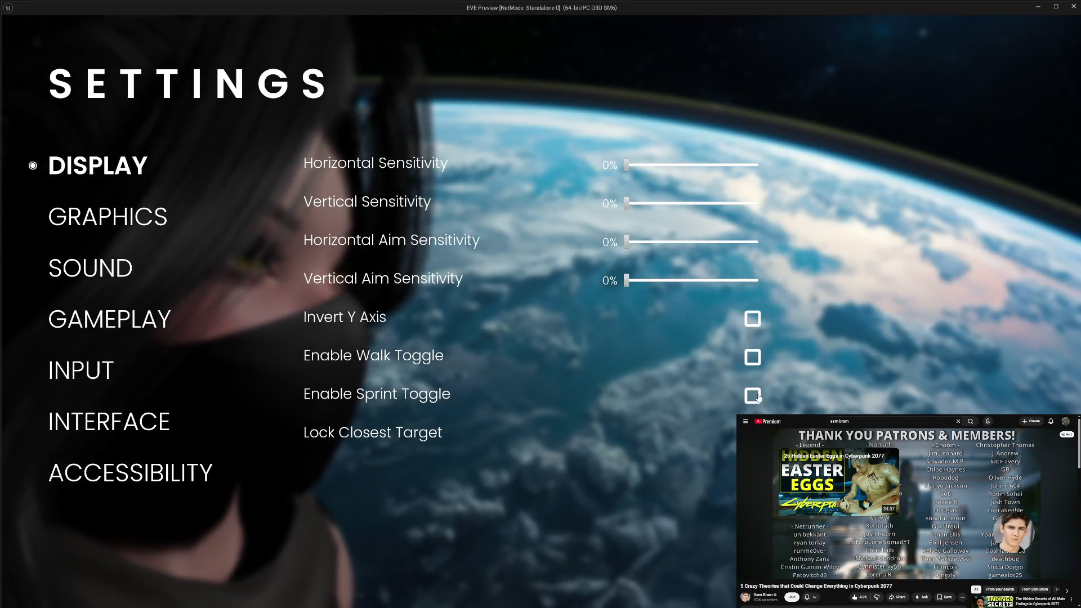
mouse_move(626, 280)
left_mouse_down()
mouse_move(690, 280)
mouse_move(633, 289)
mouse_move(630, 280)
mouse_move(758, 280)
mouse_move(626, 287)
left_mouse_up()
left_click(753, 319)
left_click(753, 319)
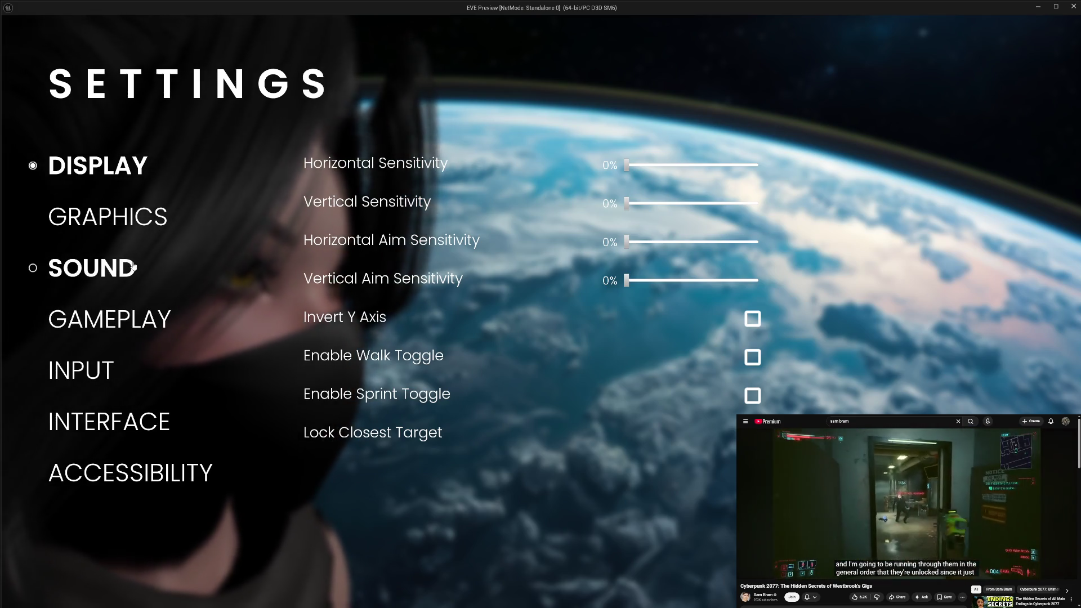
Cycle through the GRAPHICS, ACCESSIBILITY and INPUT categories, then return to the main menu and close the preview
left_click(125, 216)
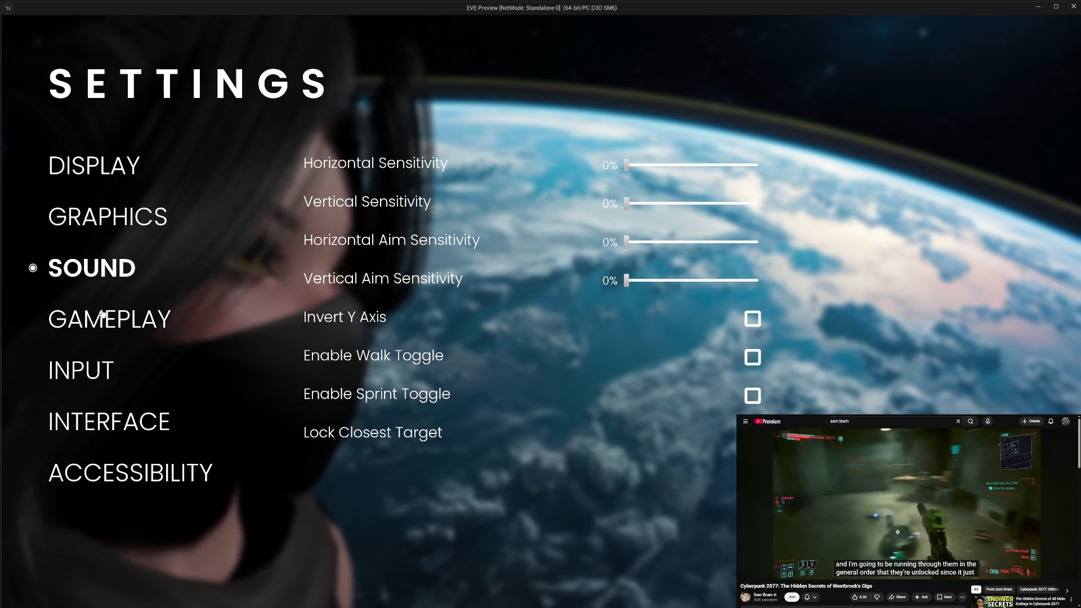
left_click(130, 473)
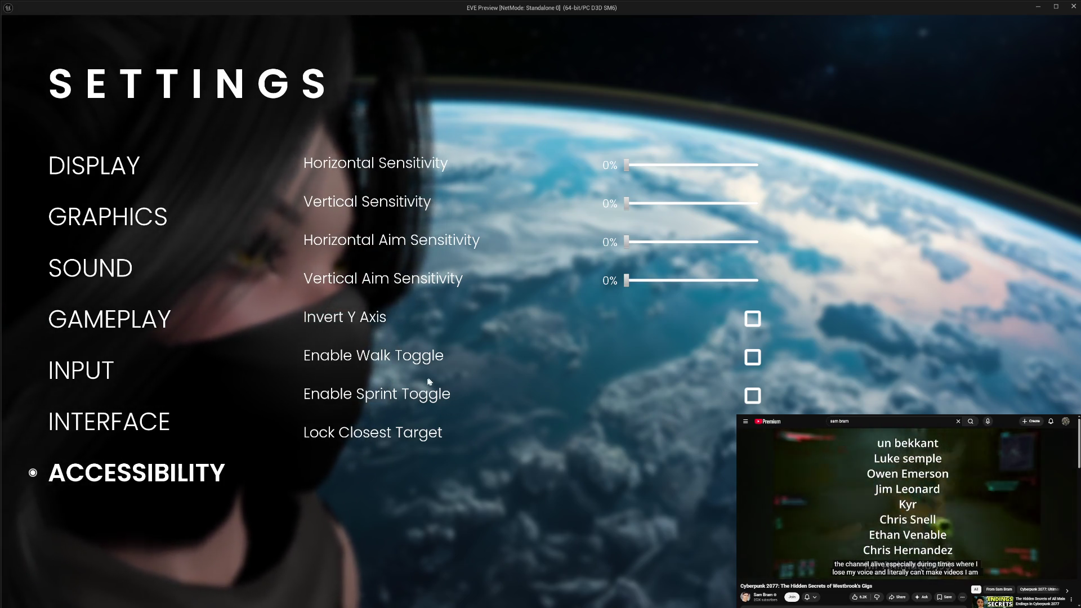
left_click(74, 368)
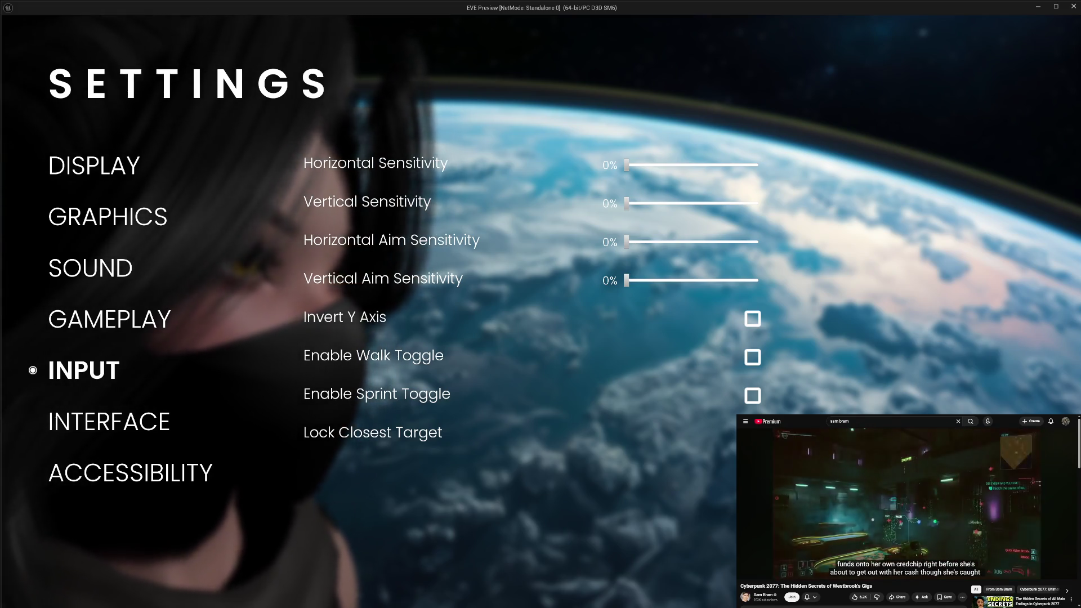
key("Escape")
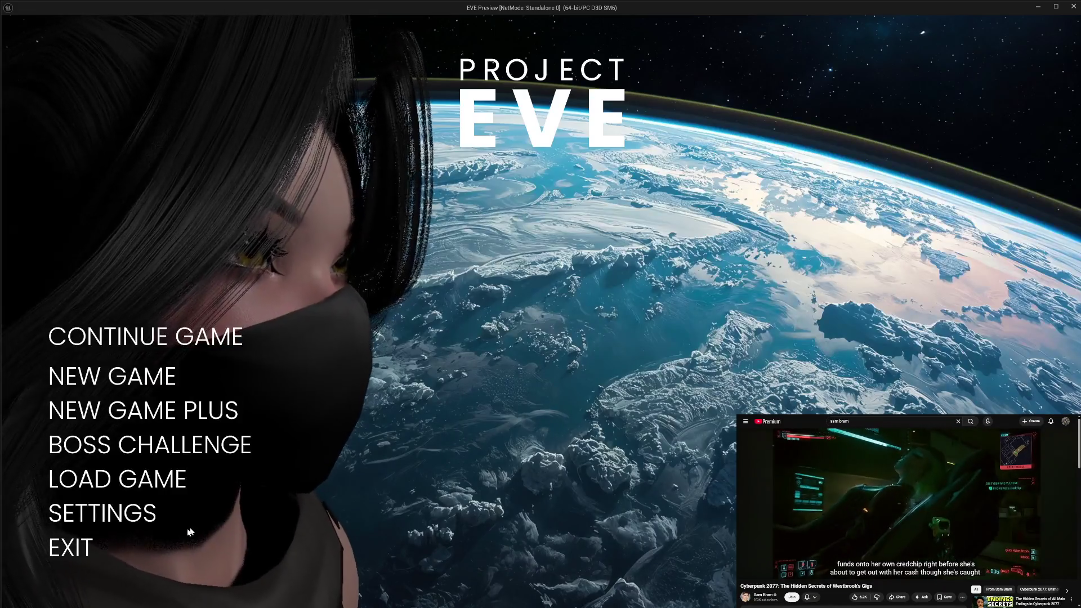
left_click(79, 547)
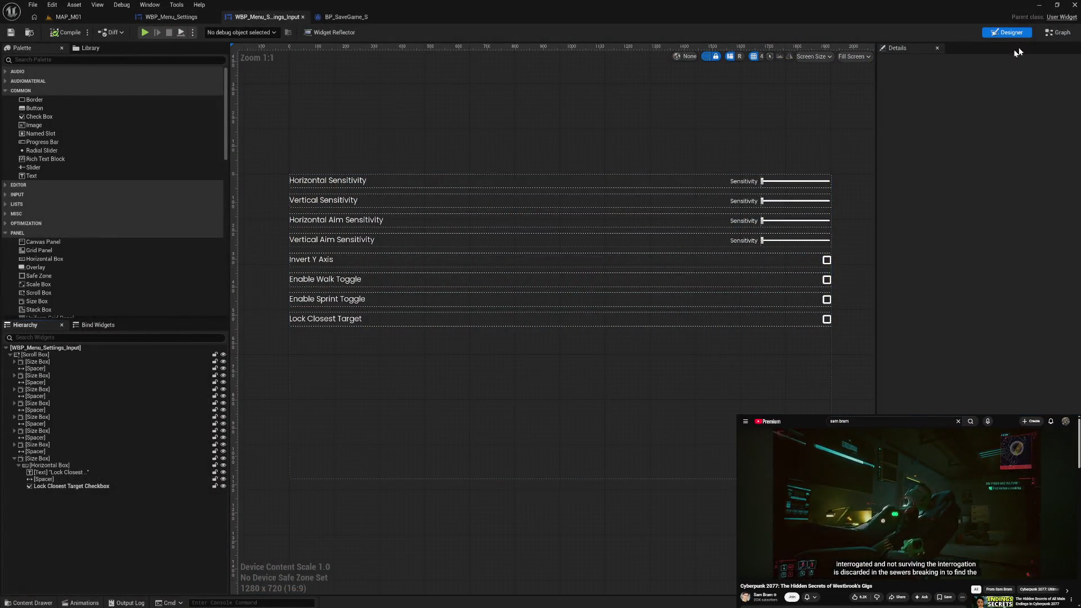
Switch to the widget's Graph and close the getter function tabs, leaving only EventGraph
left_click(1069, 32)
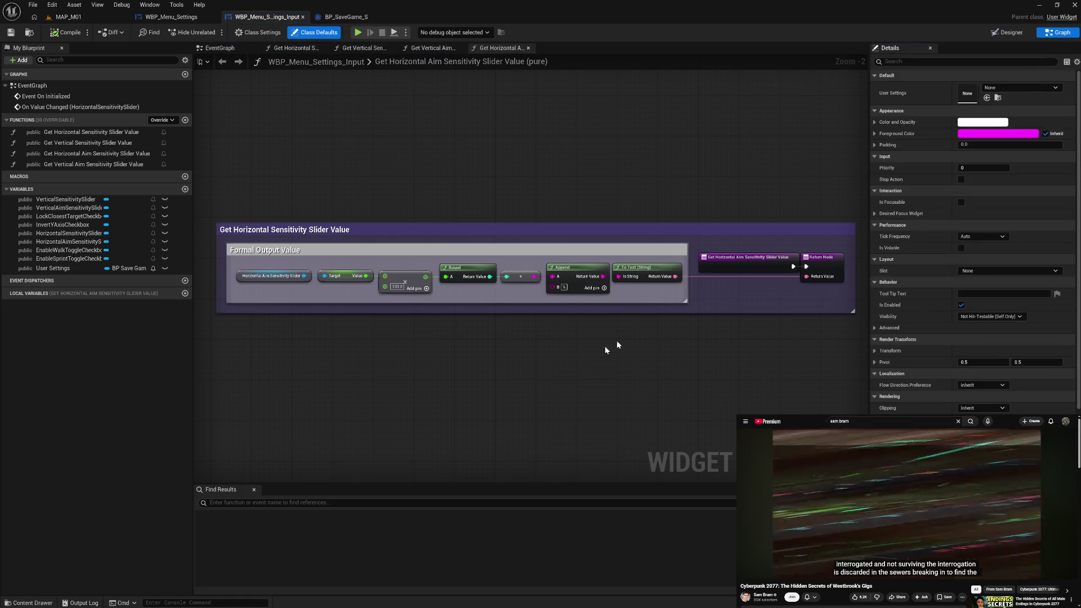
left_click(528, 48)
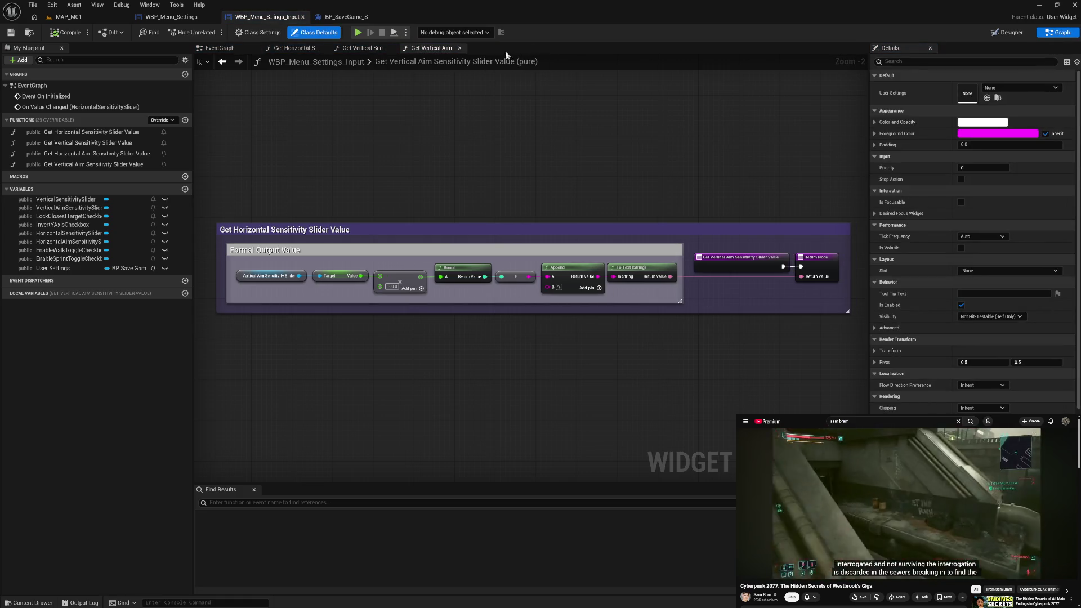
left_click(460, 47)
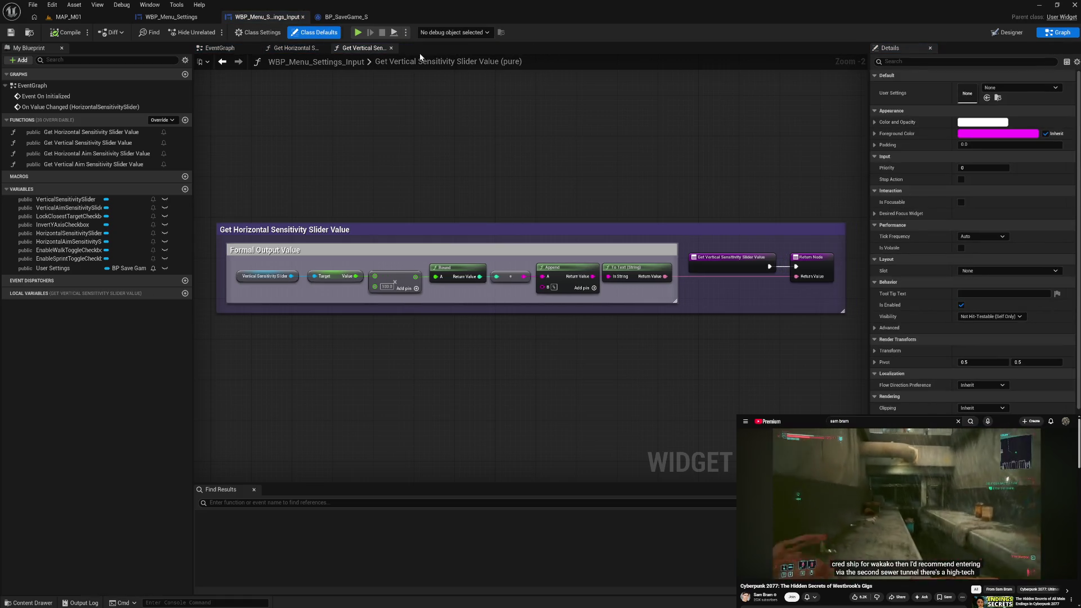
left_click(391, 48)
left_click(325, 49)
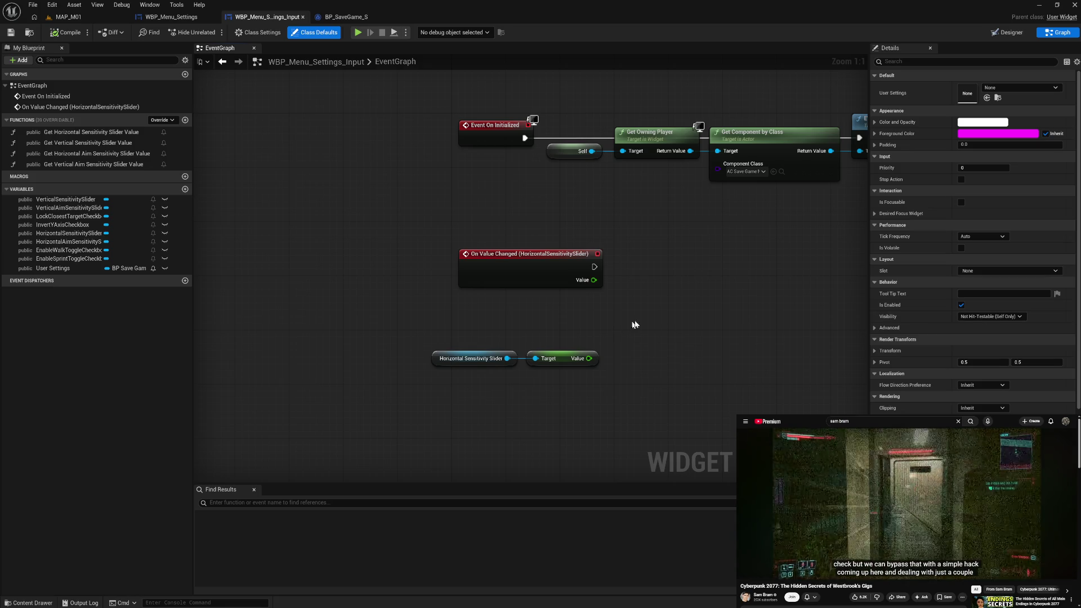
Delete the three old Horizontal Sensitivity value-changed nodes from the event graph
left_click_drag(629, 326, 525, 326)
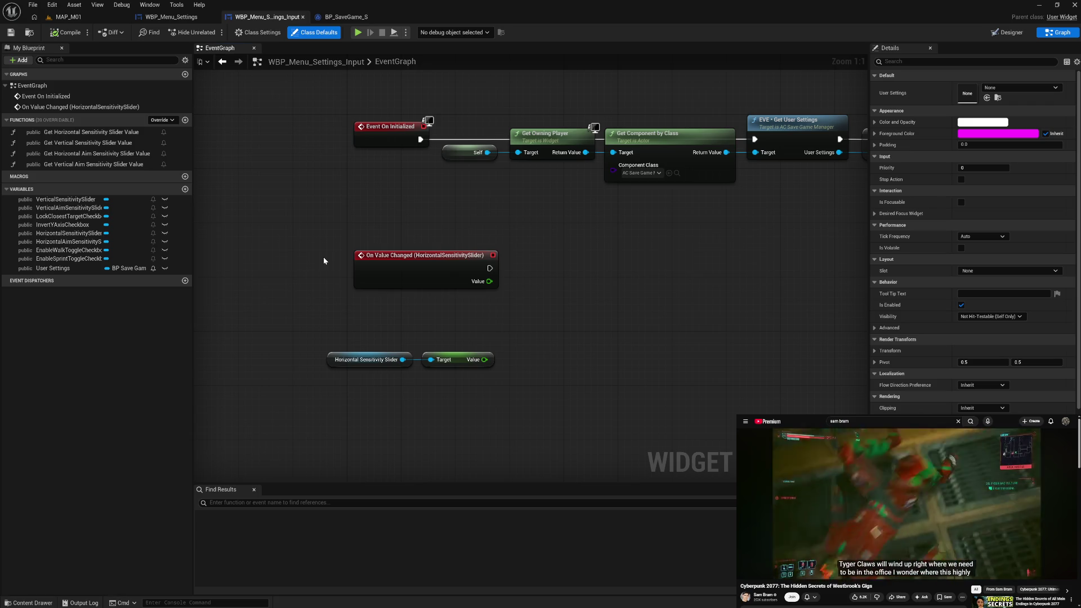
mouse_move(321, 253)
left_mouse_down()
mouse_move(374, 304)
mouse_move(493, 378)
left_mouse_up()
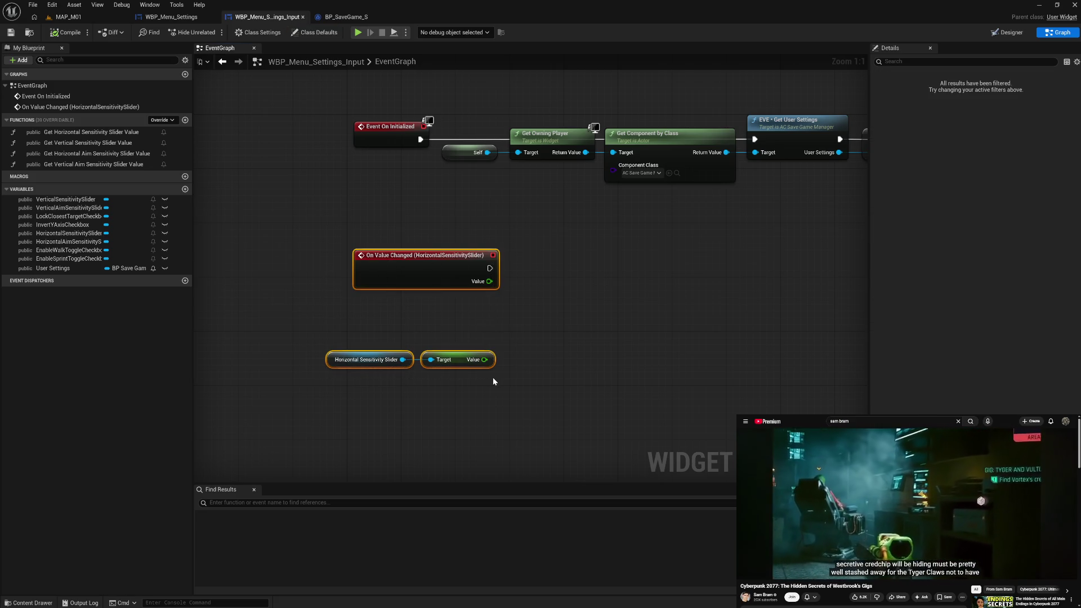
key("Delete")
left_click_drag(586, 353, 386, 360)
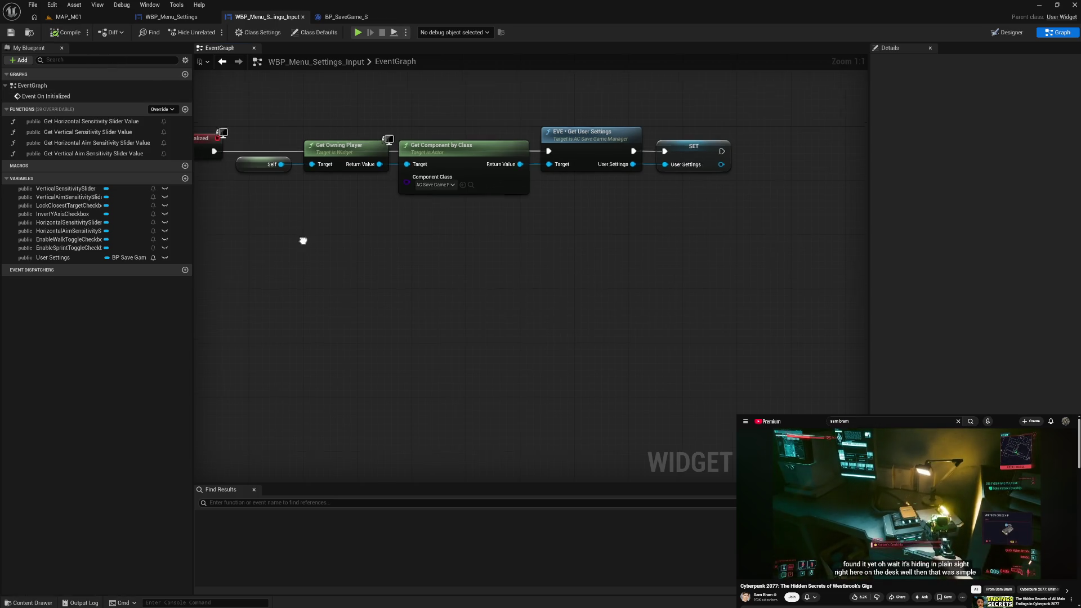
left_click_drag(299, 237, 362, 262)
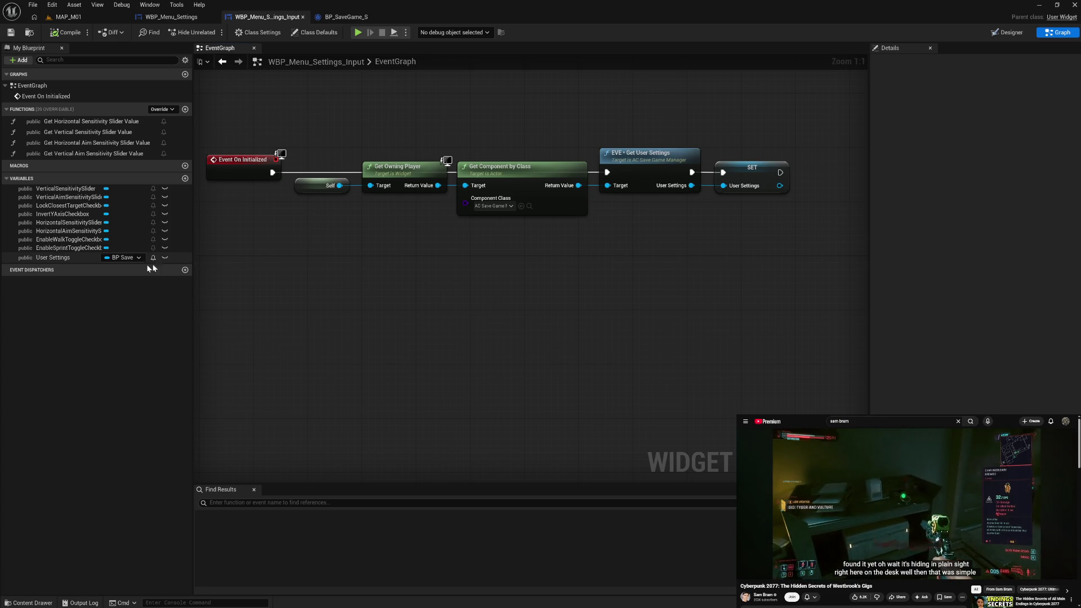
Add a User Settings getter node and an On Value Changed event for VerticalSensitivitySlider
left_click_drag(56, 258, 249, 279)
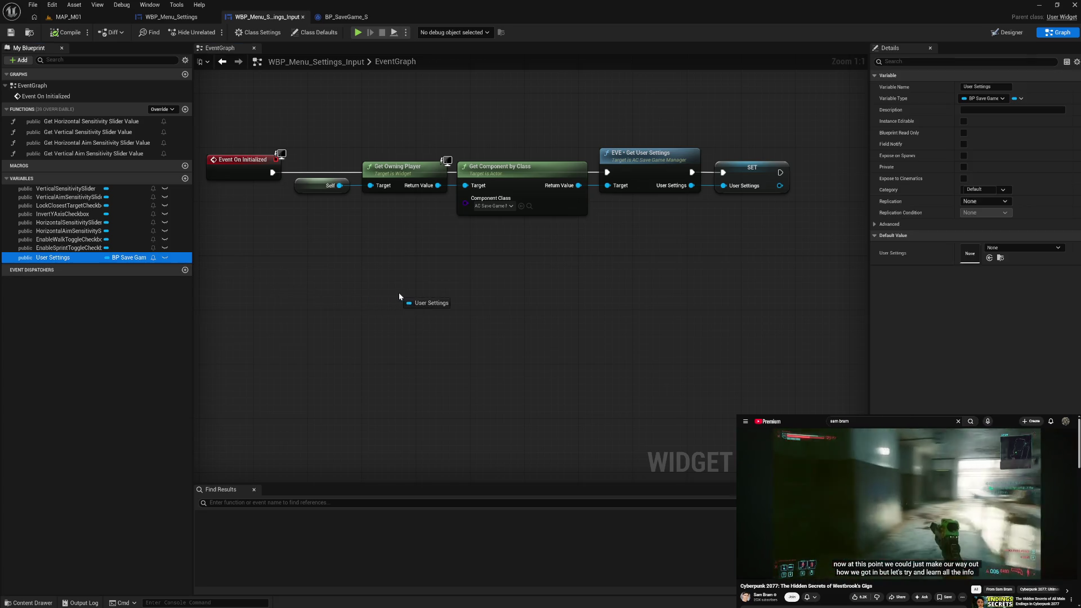
left_click_drag(400, 294, 400, 296)
left_click(431, 312)
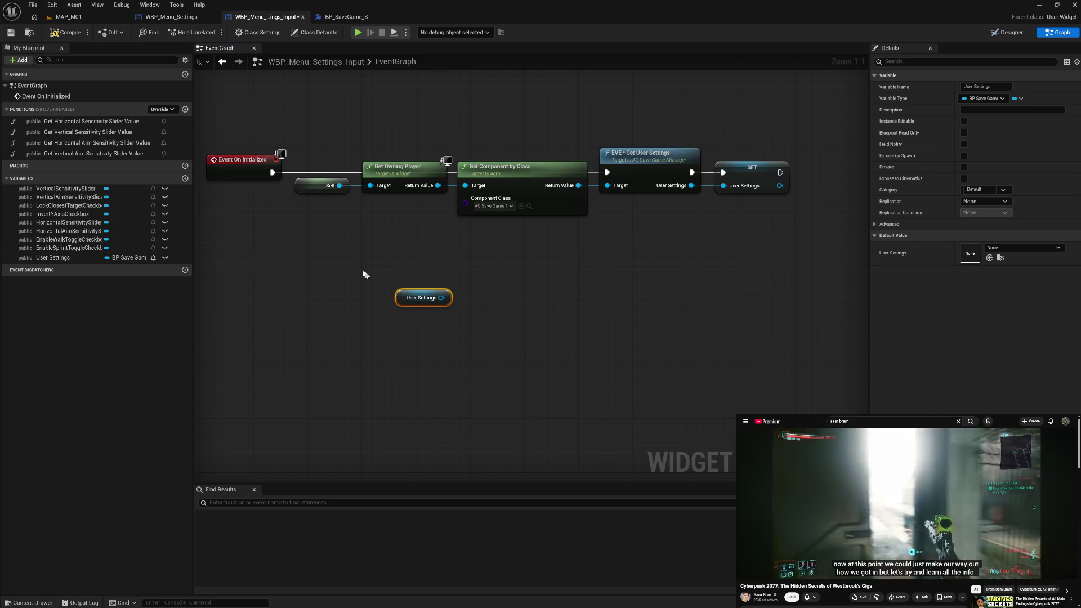
left_click(65, 189)
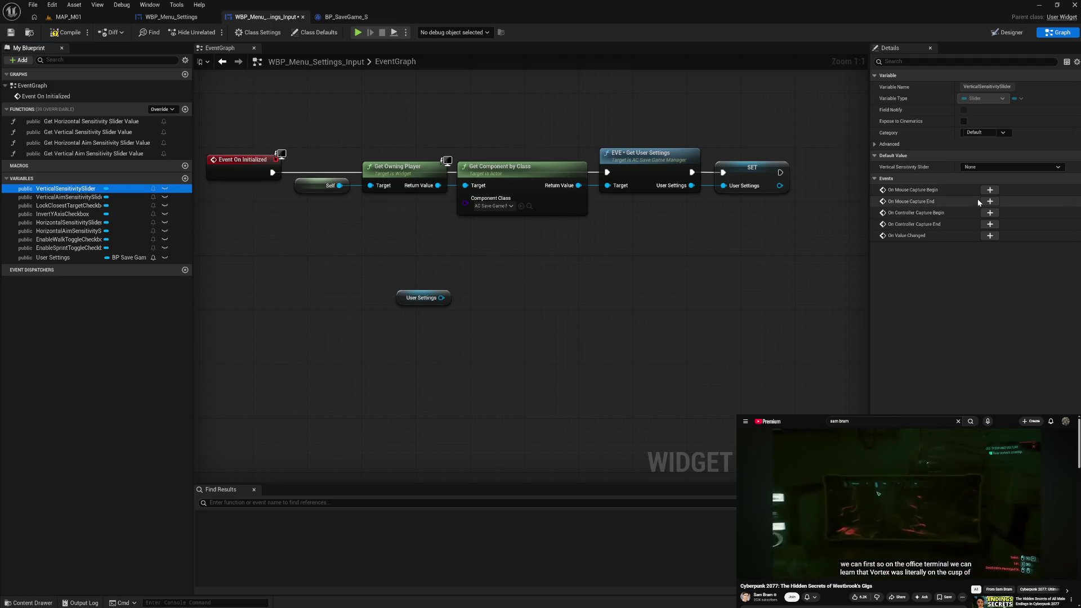
left_click(990, 235)
Add a SET Vertical Sensitivity node on User Settings, wired to the slider event's execution and Value
left_click_drag(514, 272, 526, 136)
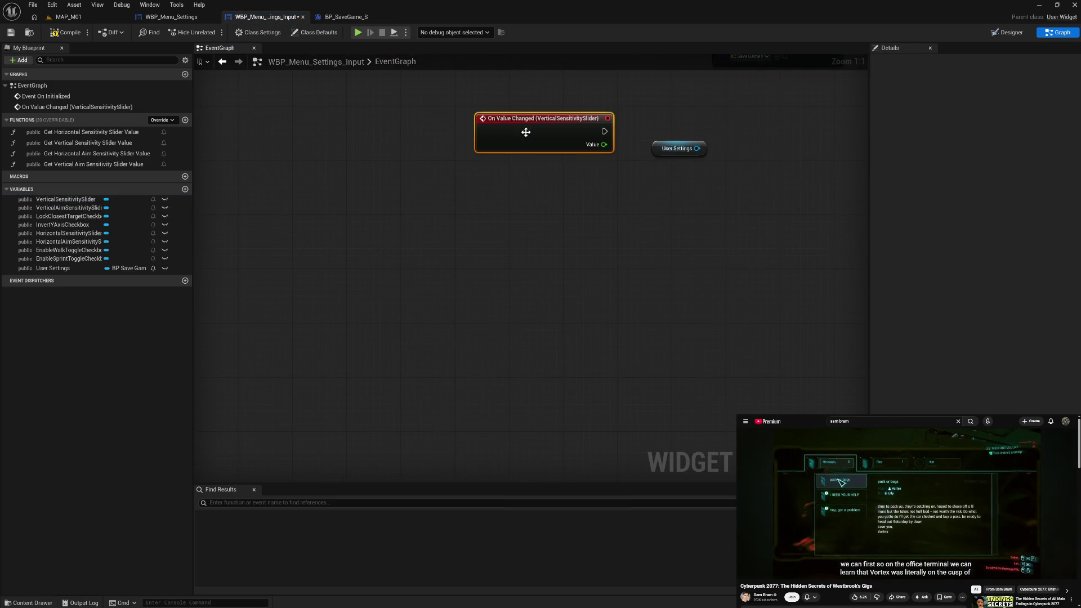
left_click_drag(537, 245, 559, 244)
type("set")
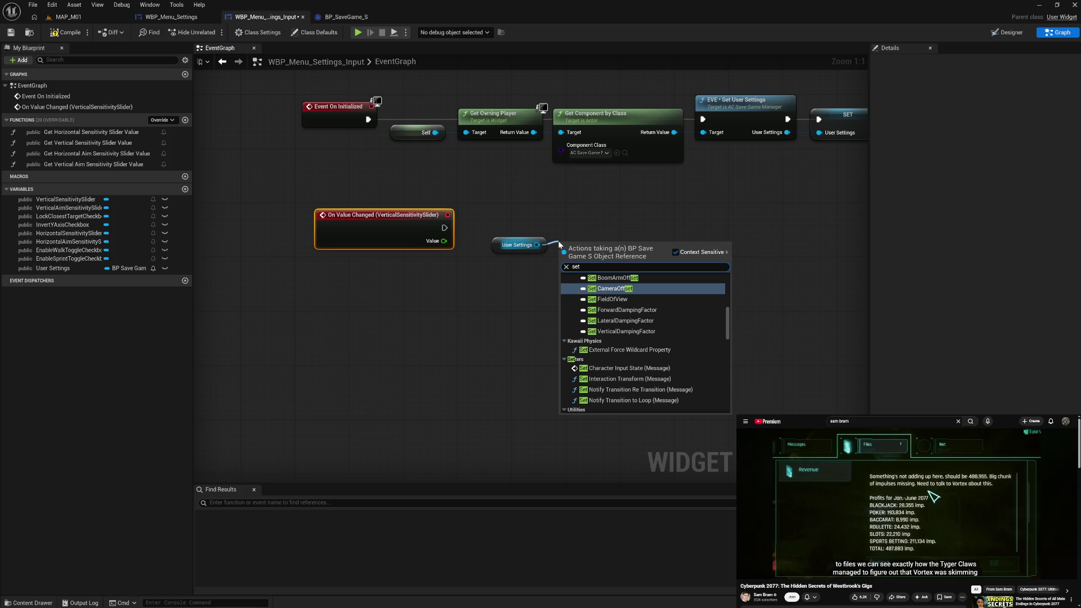
type("ver")
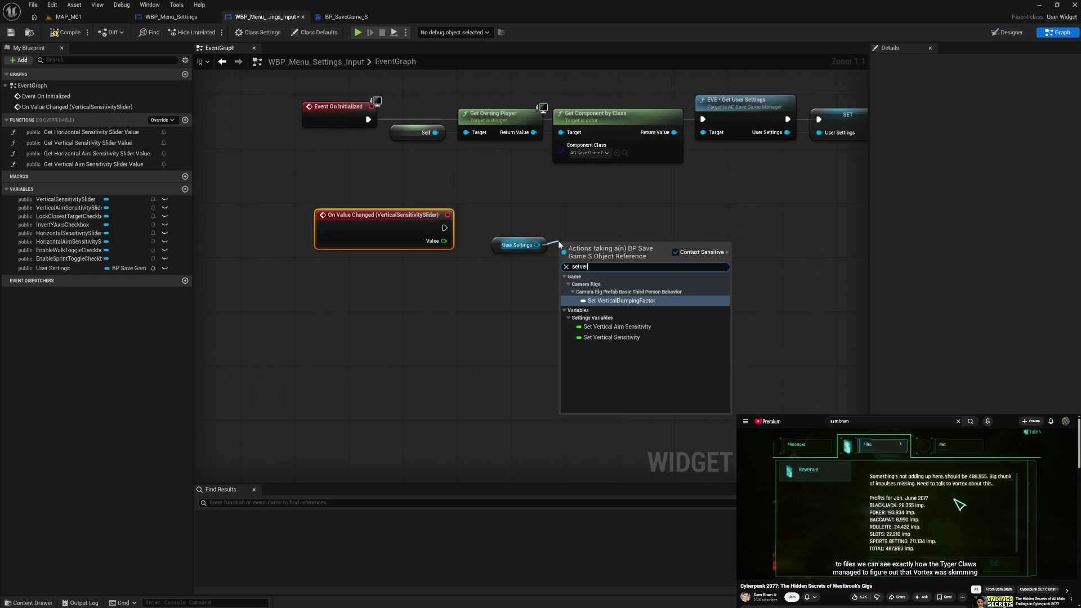
left_click(627, 340)
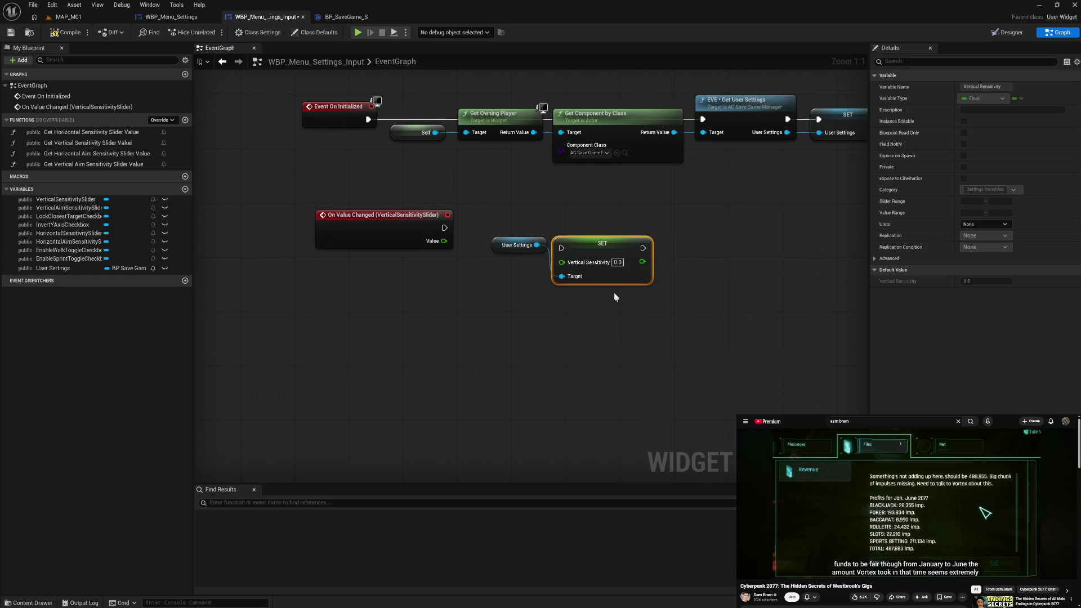
left_click_drag(595, 252, 595, 226)
mouse_move(516, 221)
left_mouse_down()
mouse_move(563, 254)
mouse_move(580, 236)
left_mouse_up()
mouse_move(451, 229)
left_mouse_down()
mouse_move(569, 237)
mouse_move(555, 235)
left_mouse_up()
mouse_move(446, 241)
left_mouse_down()
mouse_move(587, 250)
mouse_move(576, 237)
left_mouse_up()
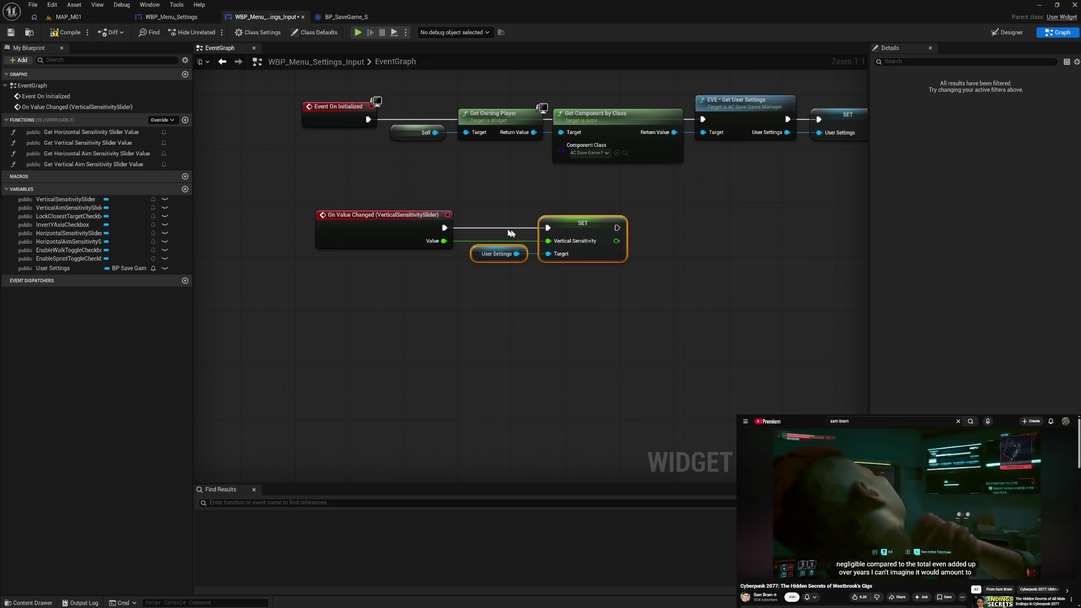
Nudge the SET node into line and add an On Value Changed event for HorizontalSensitivitySlider
left_click(476, 210)
left_click_drag(569, 221, 562, 222)
left_click(582, 307)
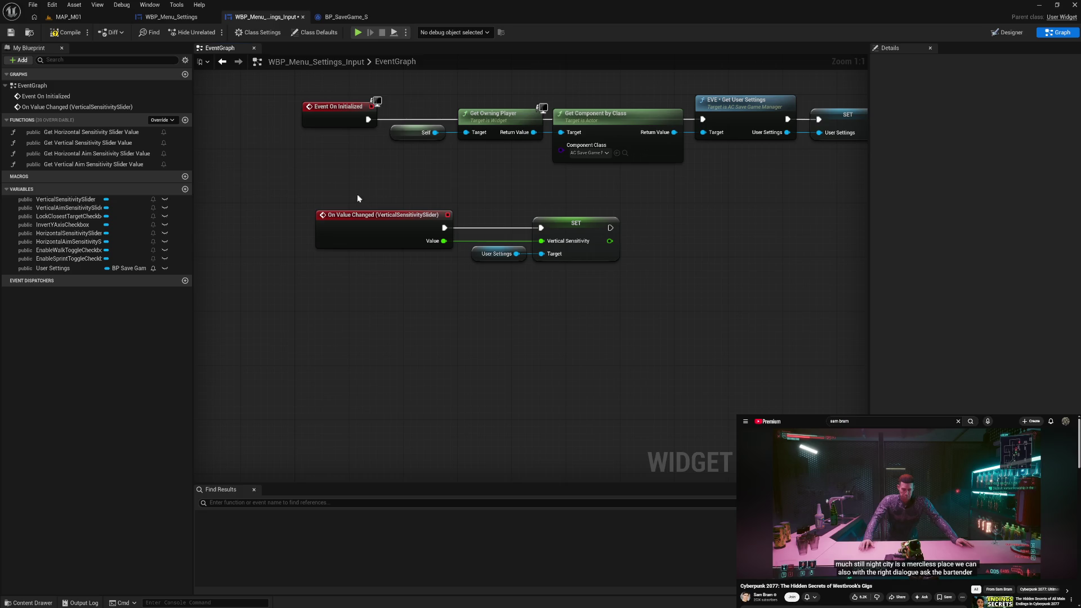
left_click(96, 235)
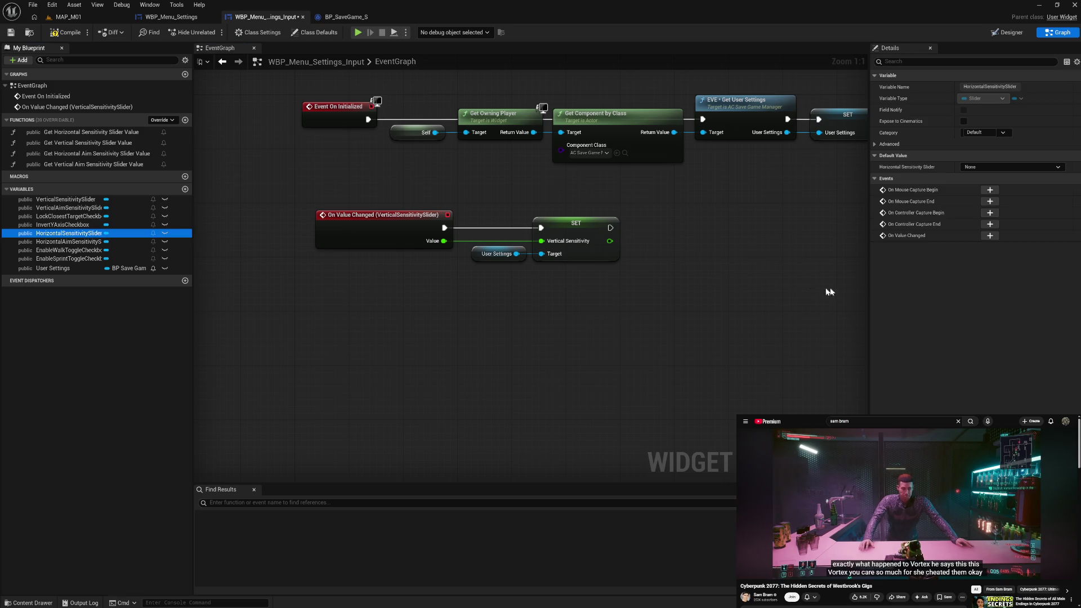
left_click(990, 235)
Paste a User Settings getter and add a SET Horizontal Sensitivity node fired by the horizontal slider event
left_click(642, 150)
key("ctrl+c")
key("ctrl+v")
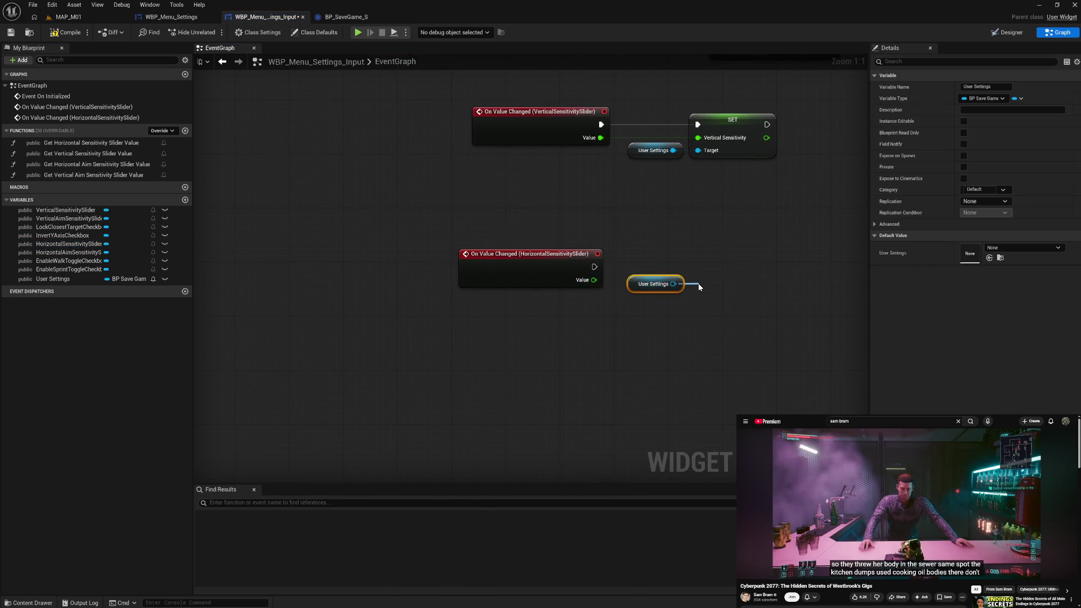
left_click_drag(700, 287, 700, 288)
type("set h")
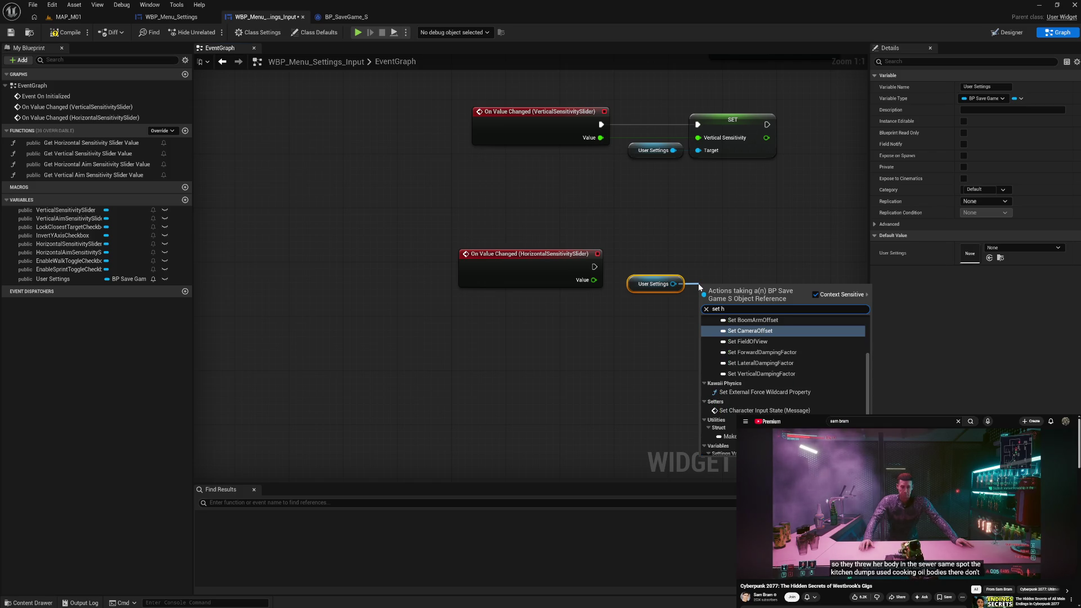
type("o")
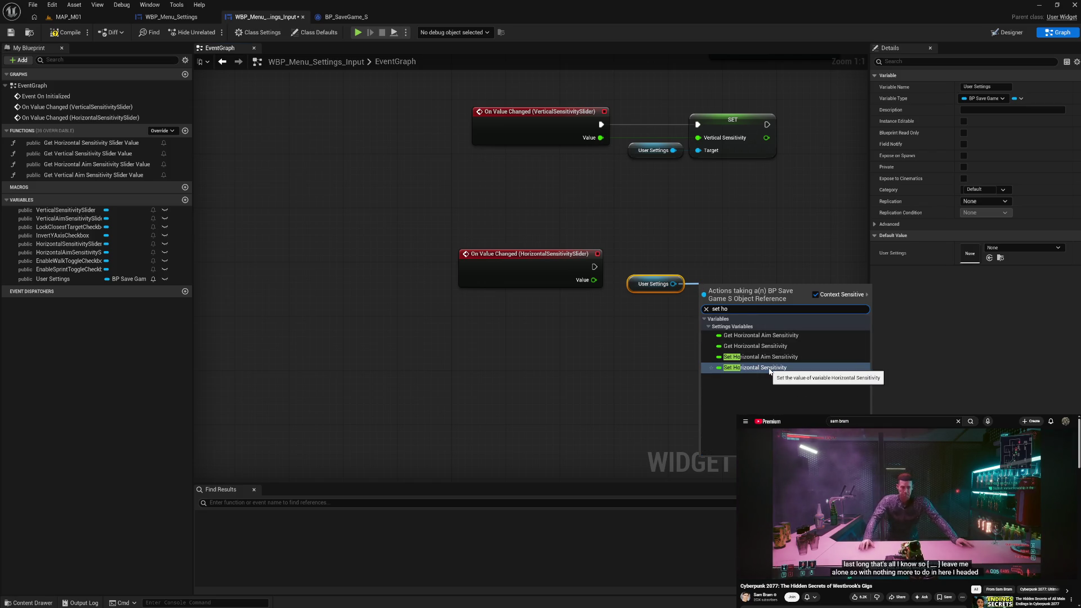
left_click(770, 369)
left_click_drag(598, 276, 593, 253)
left_click_drag(522, 252, 563, 292)
left_click_drag(593, 253, 597, 265)
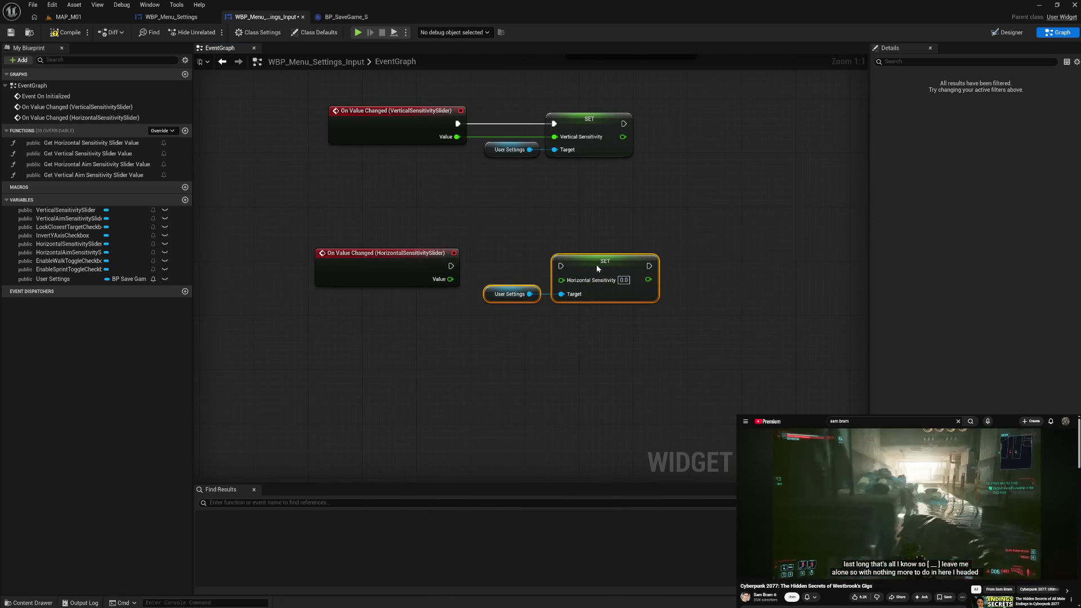
left_click_drag(451, 266, 594, 274)
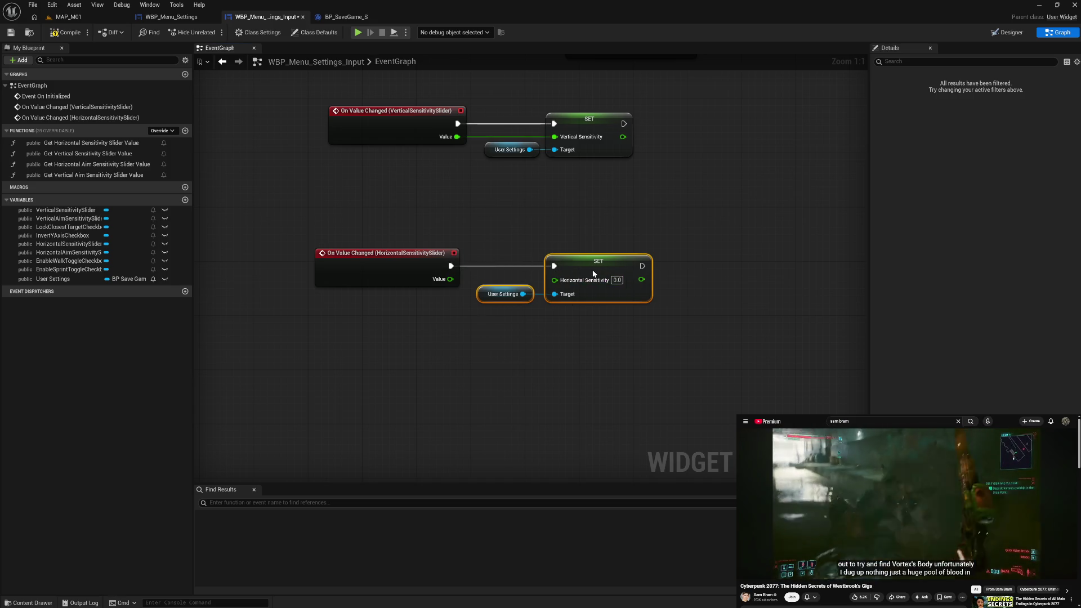
left_click(482, 226)
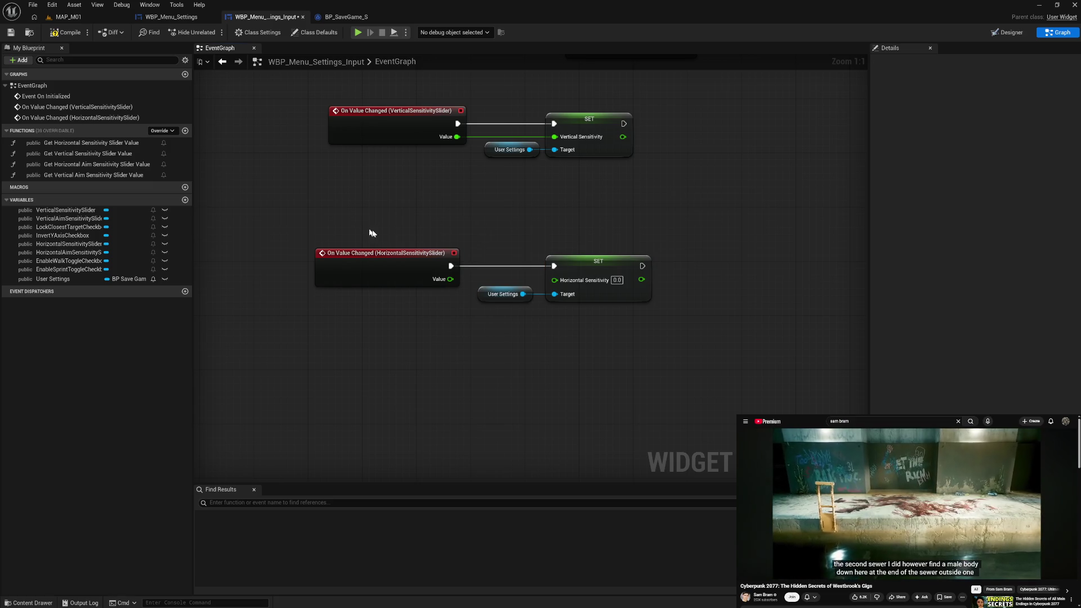
Move the horizontal event group above the vertical one and line up both groups' nodes
left_click_drag(361, 228, 546, 321)
left_click_drag(381, 410, 394, 220)
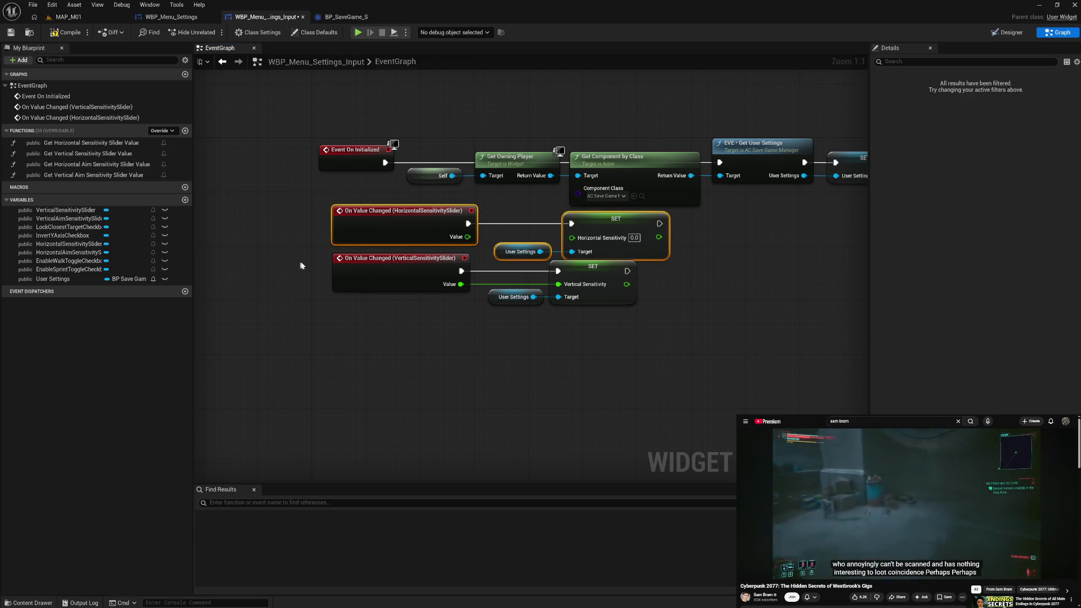
left_click_drag(299, 261, 574, 312)
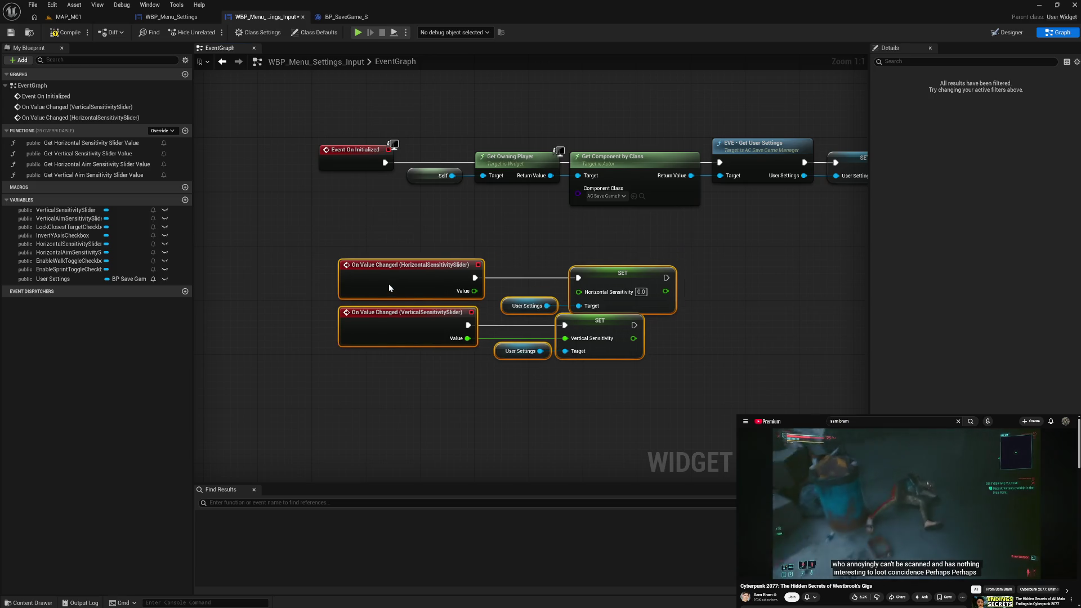
left_click_drag(399, 283, 372, 279)
left_click(463, 413)
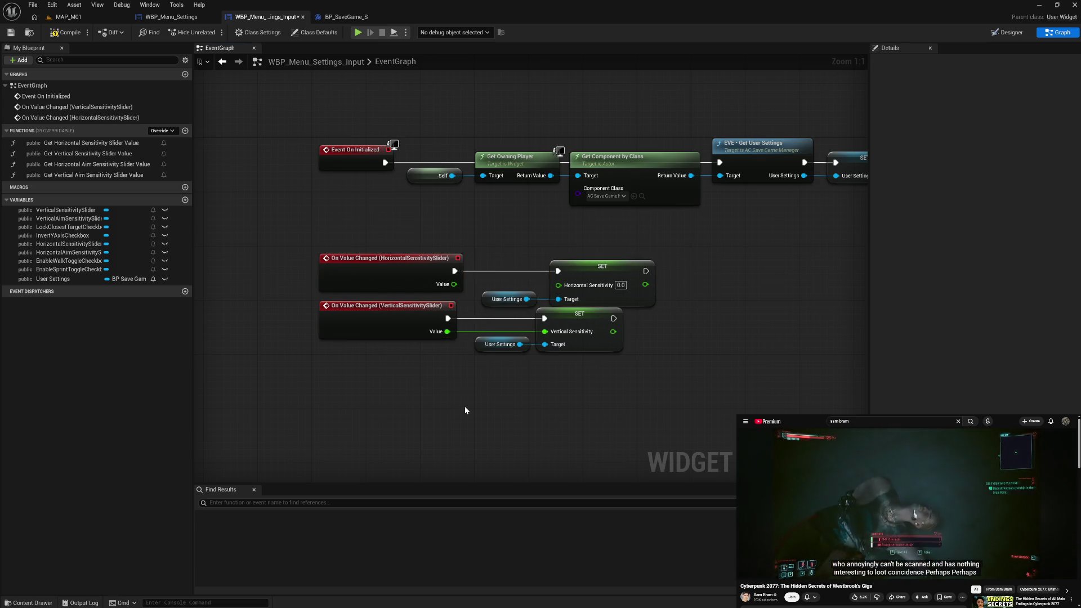
left_click_drag(303, 320, 608, 360)
left_click_drag(566, 321, 565, 335)
left_click_drag(372, 325, 372, 328)
left_click_drag(498, 324, 582, 388)
left_click_drag(572, 329, 587, 329)
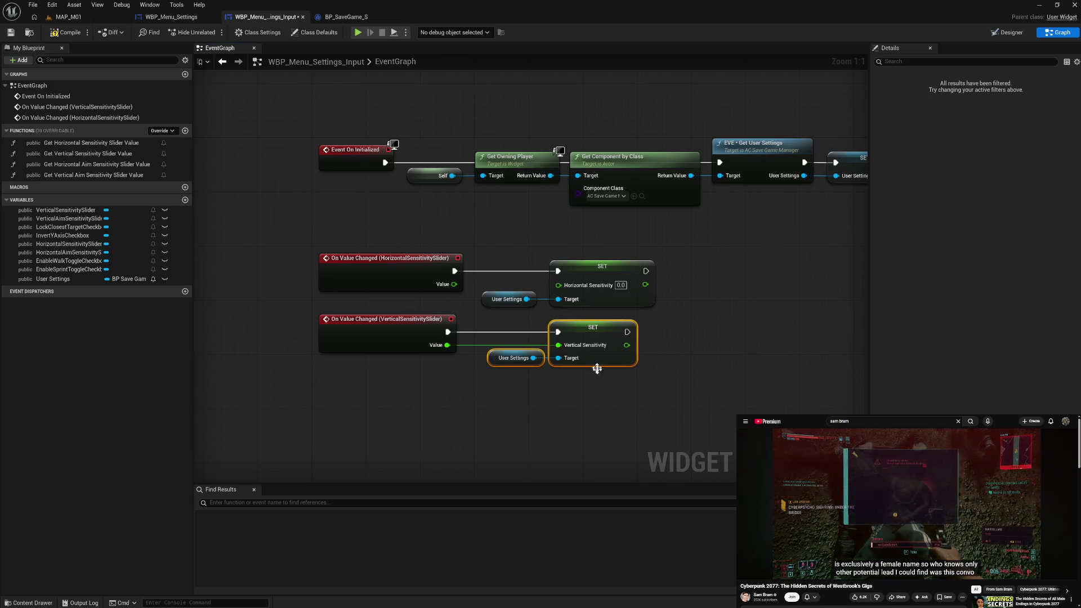
left_click(605, 406)
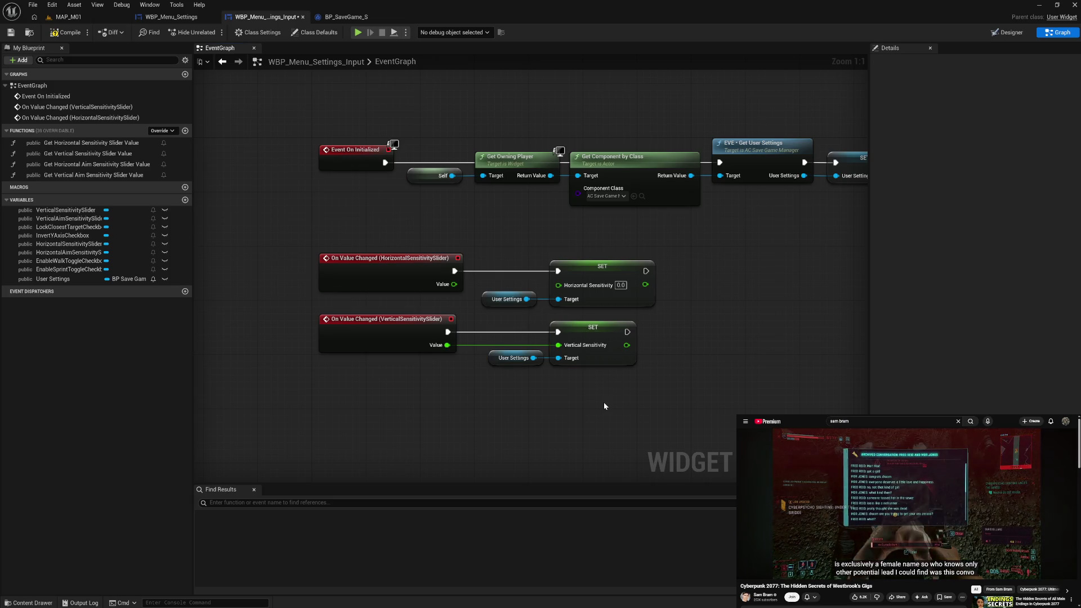
left_click(78, 253)
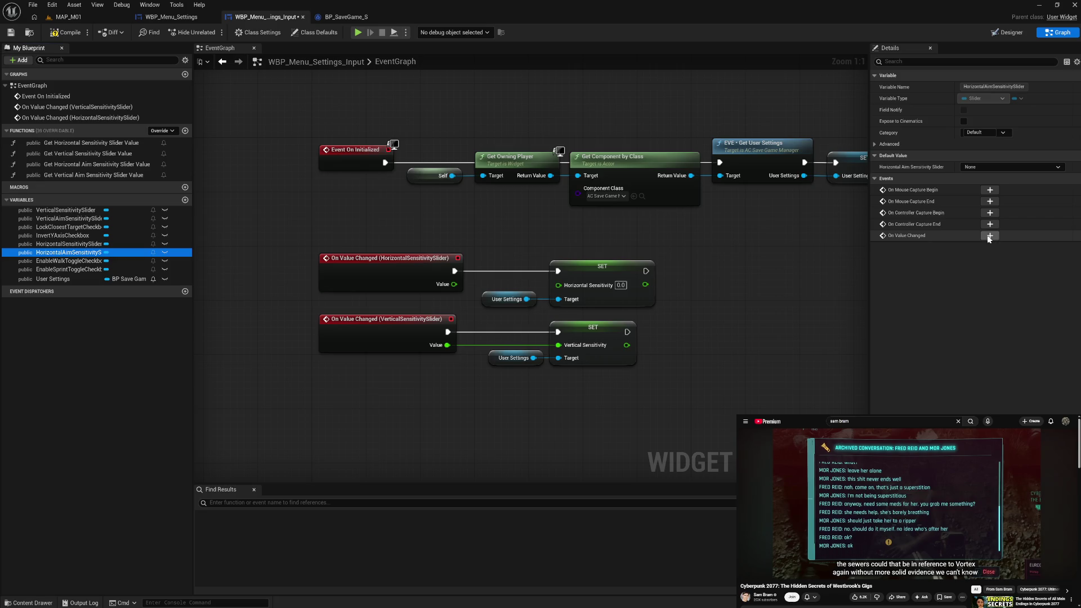
Add an On Value Changed event for HorizontalAimSensitivitySlider with a pasted User Settings getter and SET Horizontal Aim Sensitivity node
left_click(990, 236)
left_click_drag(510, 258, 511, 198)
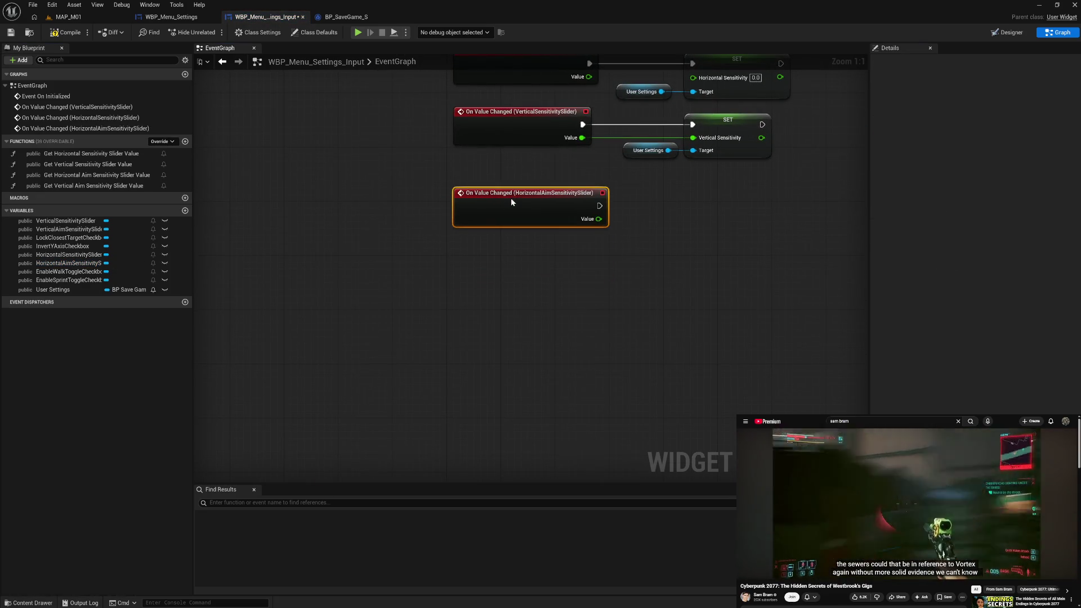
left_click_drag(687, 245, 546, 299)
left_click(508, 205)
key("ctrl+c")
key("ctrl+v")
left_click_drag(541, 286, 574, 285)
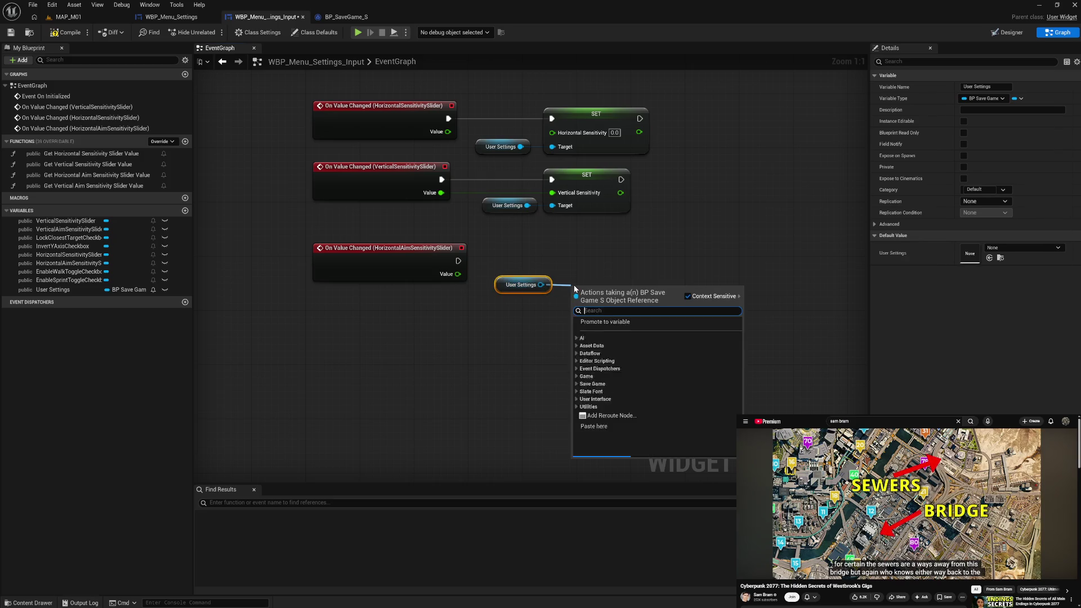
type("set ho")
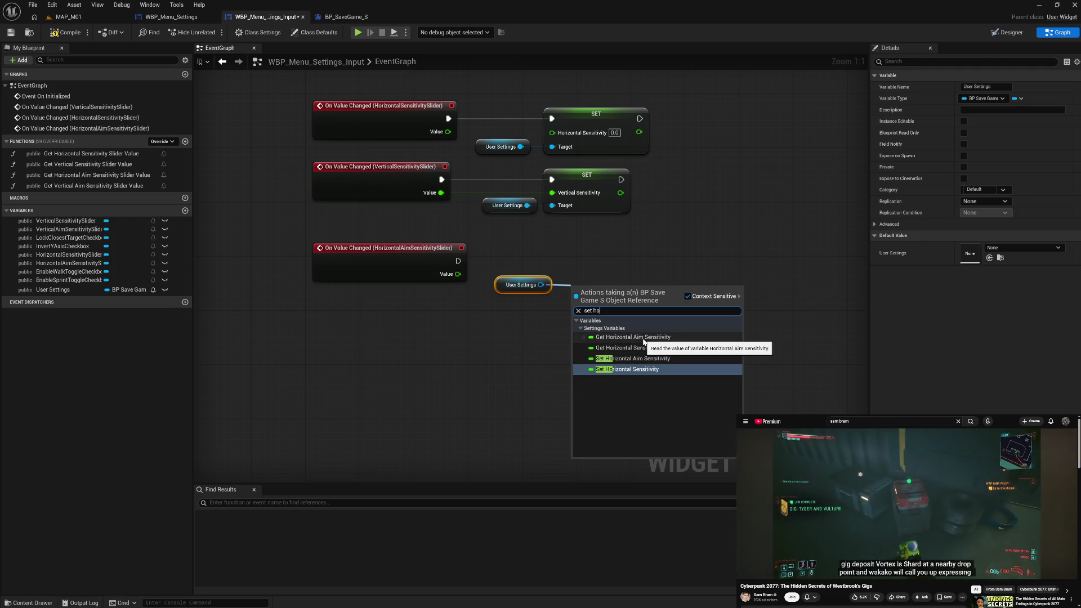
left_click(633, 337)
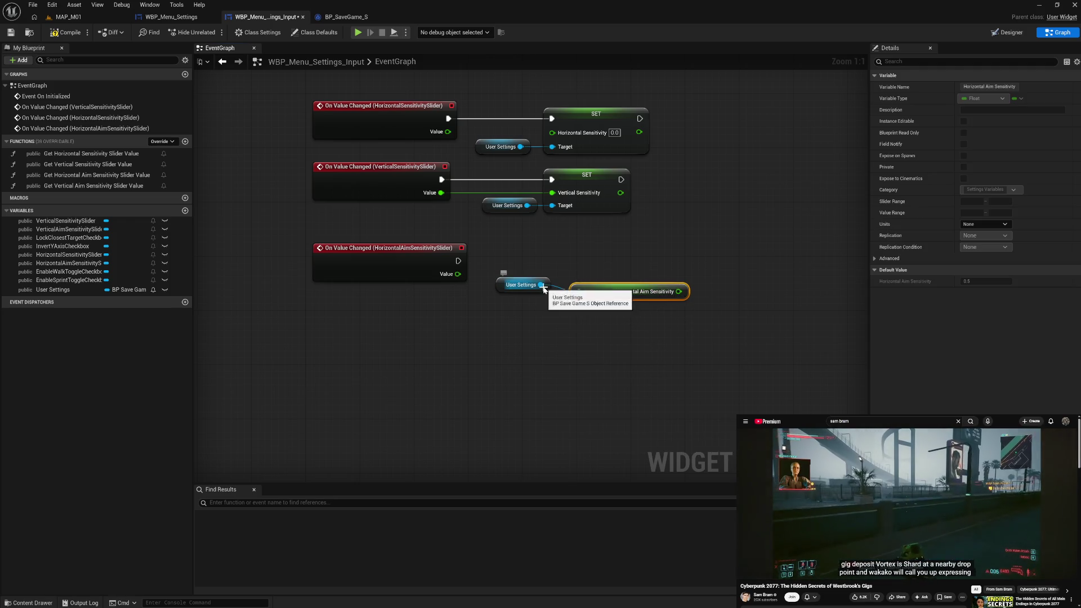
left_click_drag(541, 285, 576, 336)
type("set  ho")
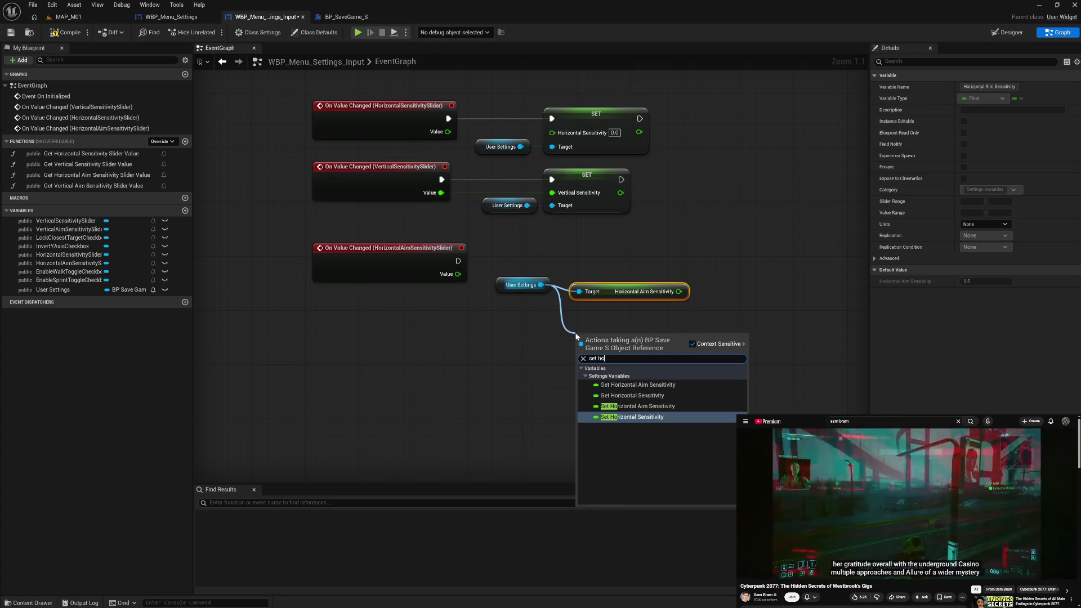
left_click(638, 407)
Delete the stray Horizontal Aim Sensitivity getter and wire the event's execution and Value into the SET node
left_click(627, 293)
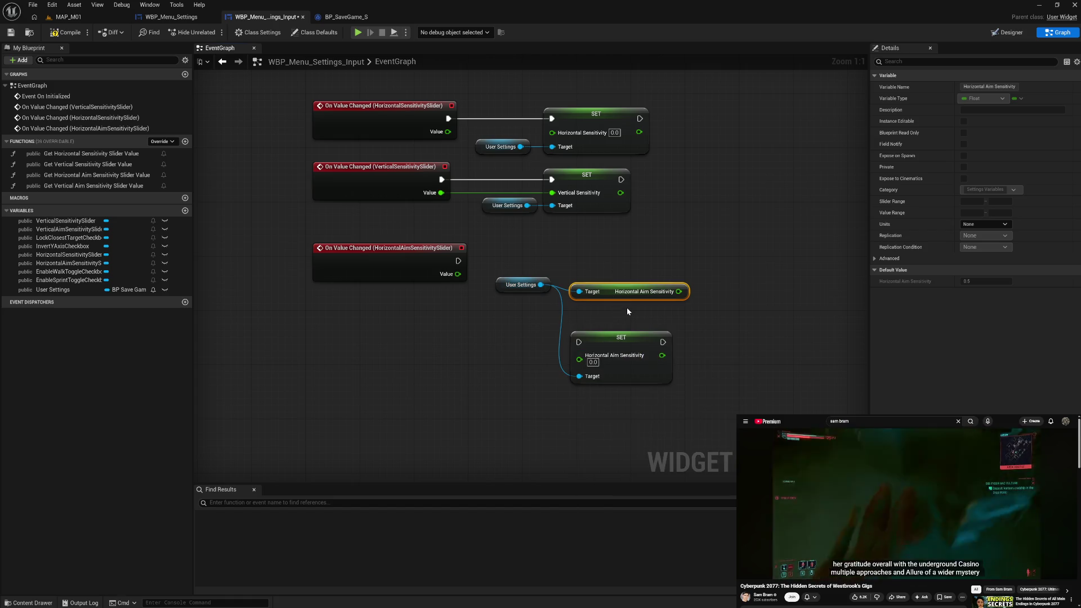
key("Delete")
left_click_drag(613, 340, 610, 262)
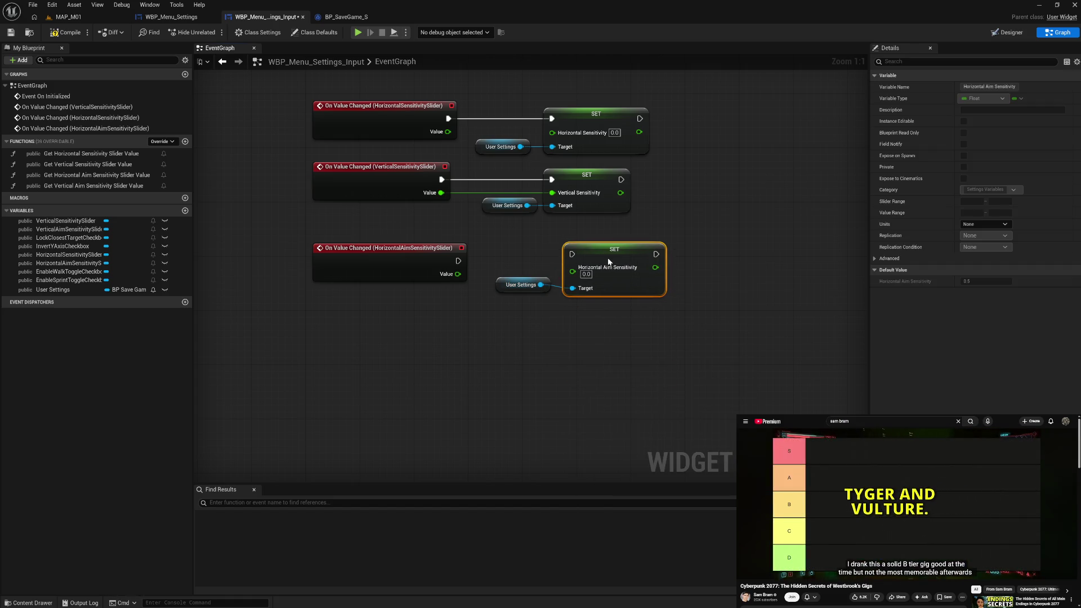
left_click_drag(459, 262, 570, 257)
mouse_move(462, 275)
left_mouse_down()
mouse_move(540, 280)
mouse_move(572, 268)
left_mouse_up()
left_click_drag(606, 314, 607, 314)
left_click_drag(604, 260, 585, 262)
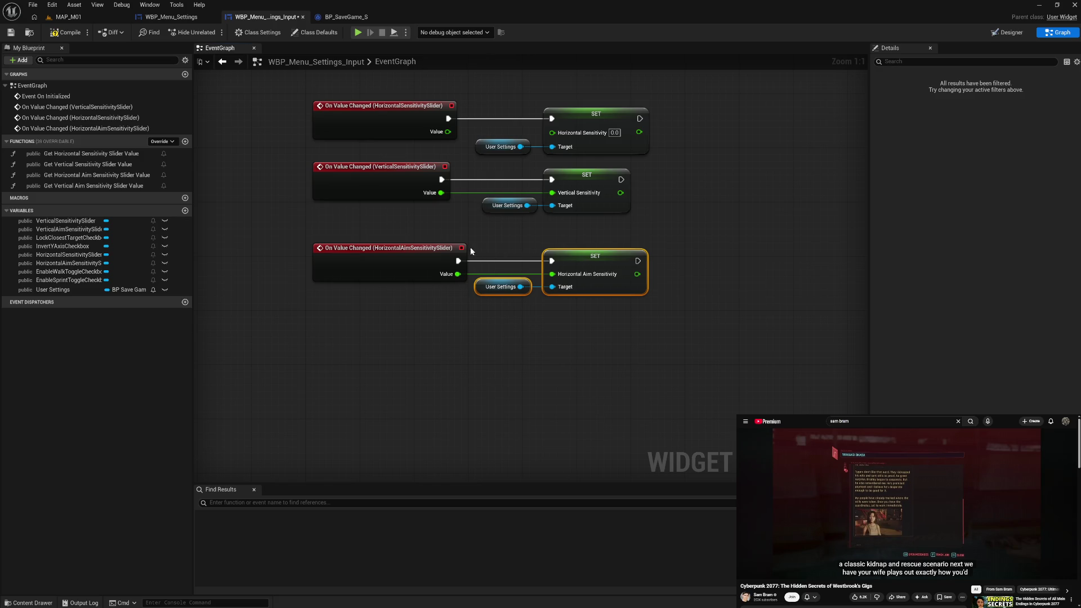
Align the three User Settings and SET pairs and move the aim row up beneath the others
left_click_drag(501, 106, 582, 356)
left_click_drag(580, 258, 586, 256)
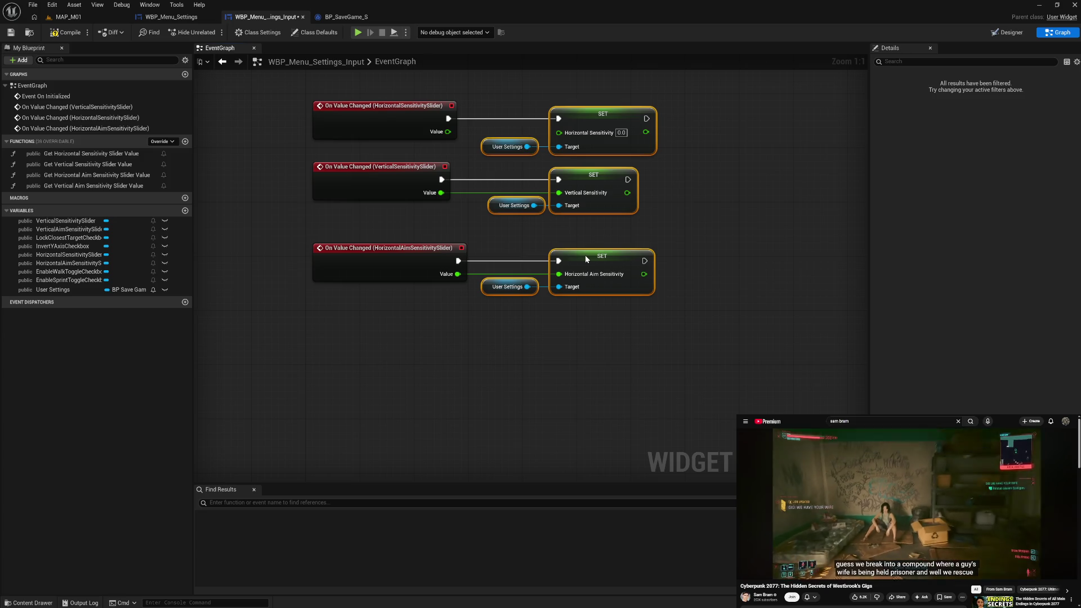
left_click(537, 306)
left_click_drag(299, 236, 657, 320)
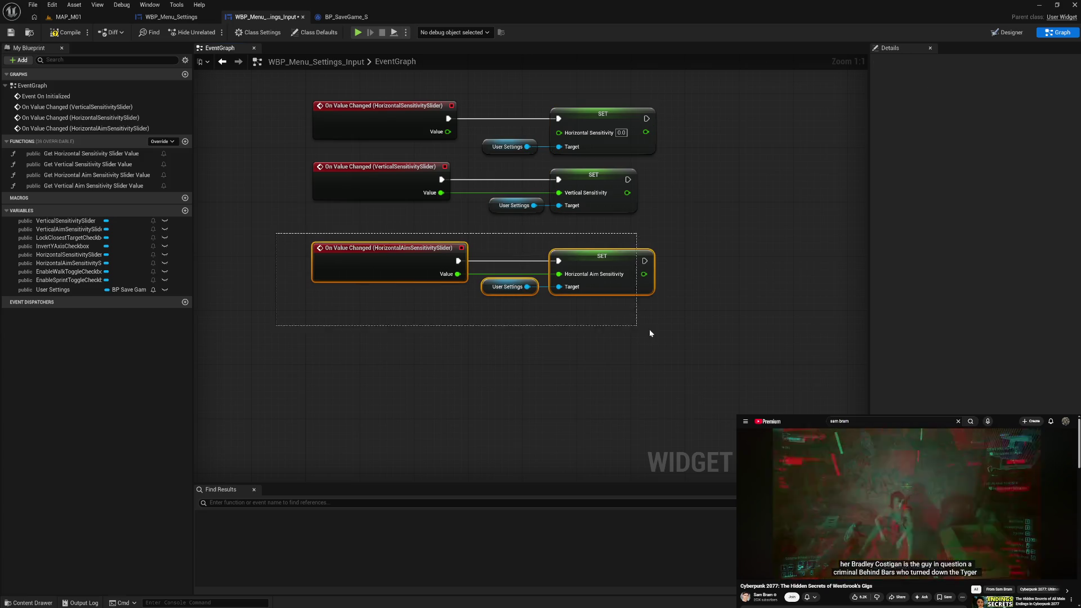
left_click_drag(393, 261, 393, 238)
left_click(407, 320)
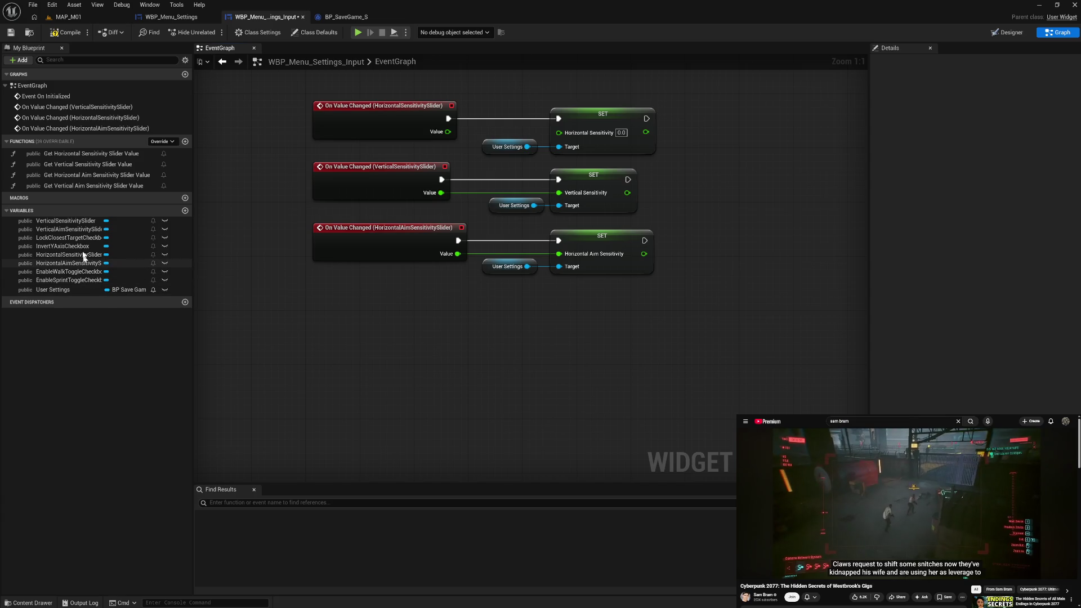
Add an On Value Changed event for VerticalAimSensitivitySlider with a pasted User Settings getter and SET Vertical Aim Sensitivity node
left_click(80, 231)
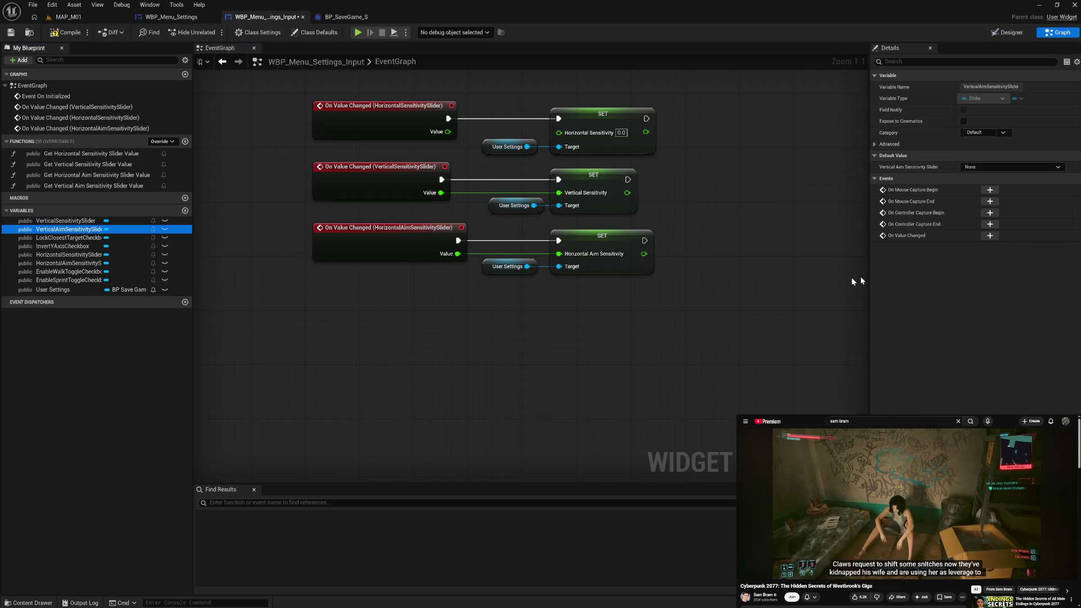
left_click(990, 236)
left_click(654, 151)
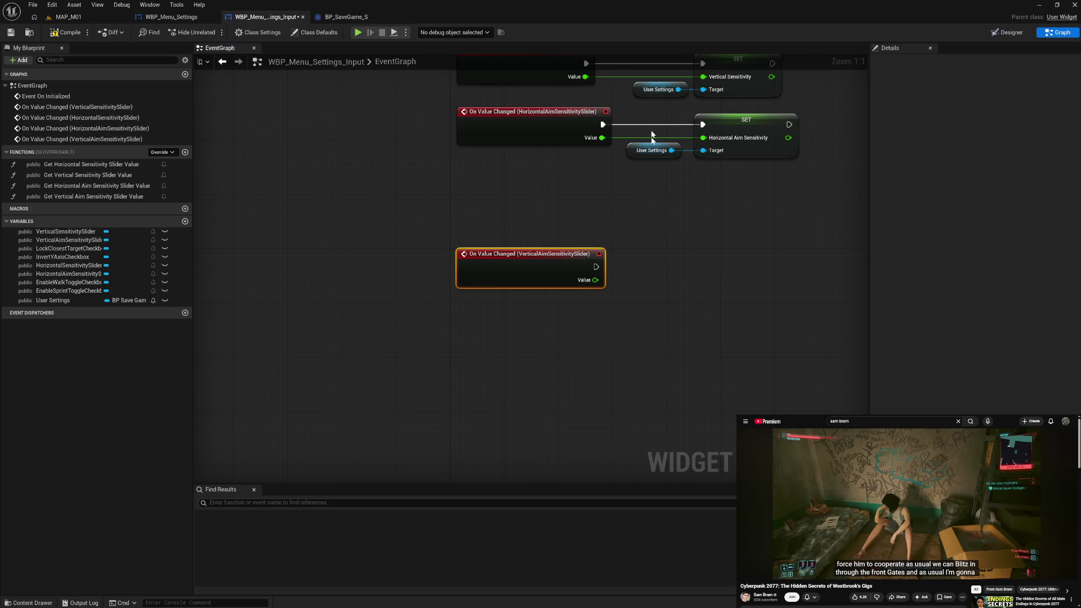
key("ctrl+c")
key("ctrl+v")
left_click_drag(665, 277, 694, 281)
type("set vert")
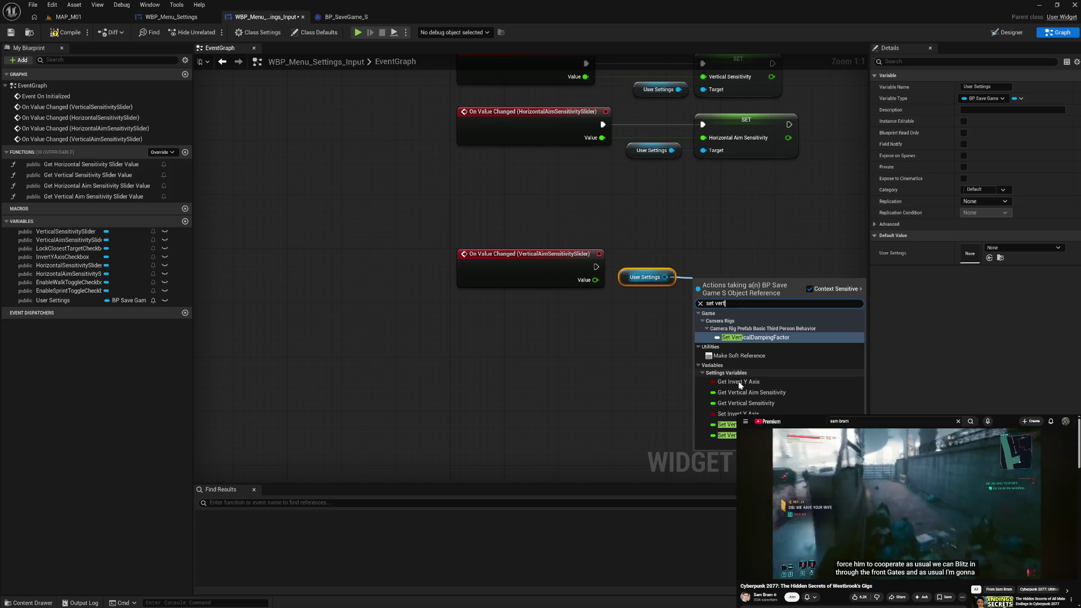
left_click(727, 424)
Wire the vertical aim event's execution and Value into the SET node, tidy it, and frame all four pairs
left_click_drag(727, 284, 727, 242)
left_click_drag(598, 267, 696, 246)
mouse_move(595, 280)
left_mouse_down()
mouse_move(698, 284)
mouse_move(697, 264)
mouse_move(726, 253)
mouse_move(735, 185)
left_mouse_up()
left_click(645, 275, "ctrl")
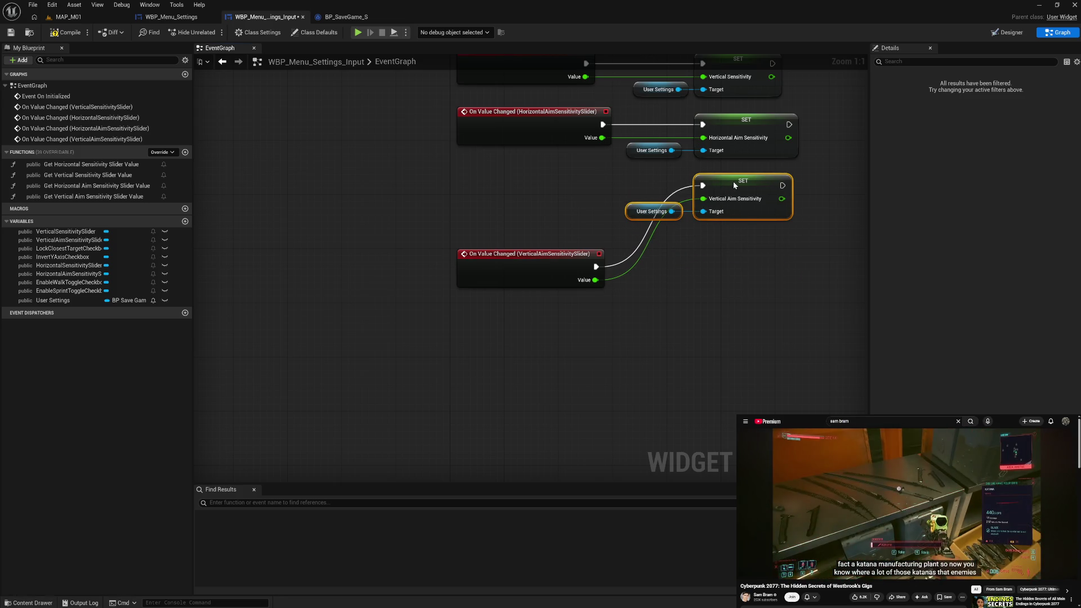
left_click(659, 279)
left_click_drag(520, 265, 523, 186)
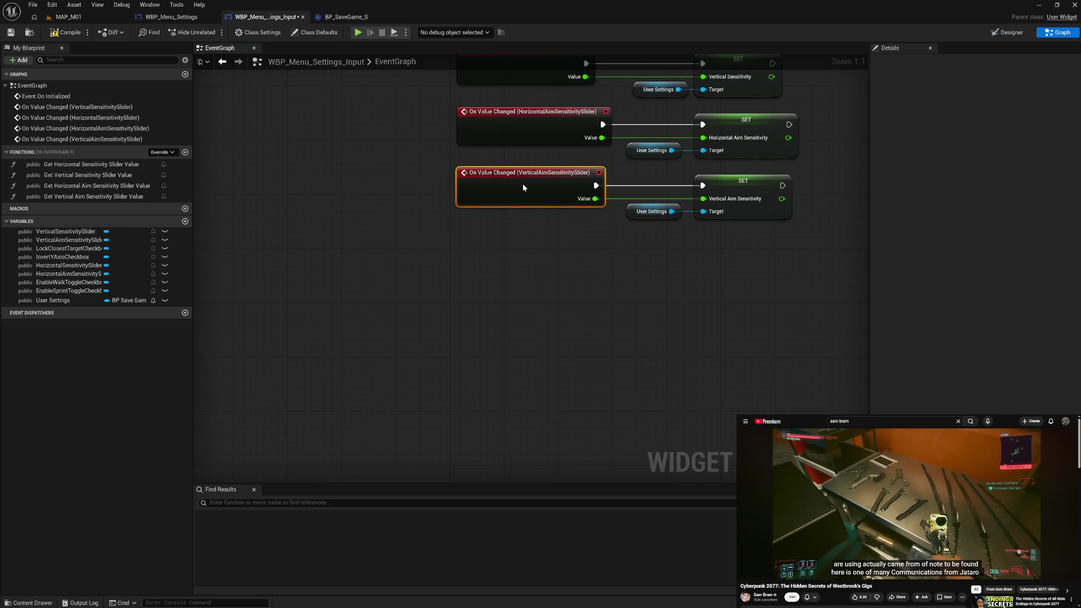
left_click(605, 279)
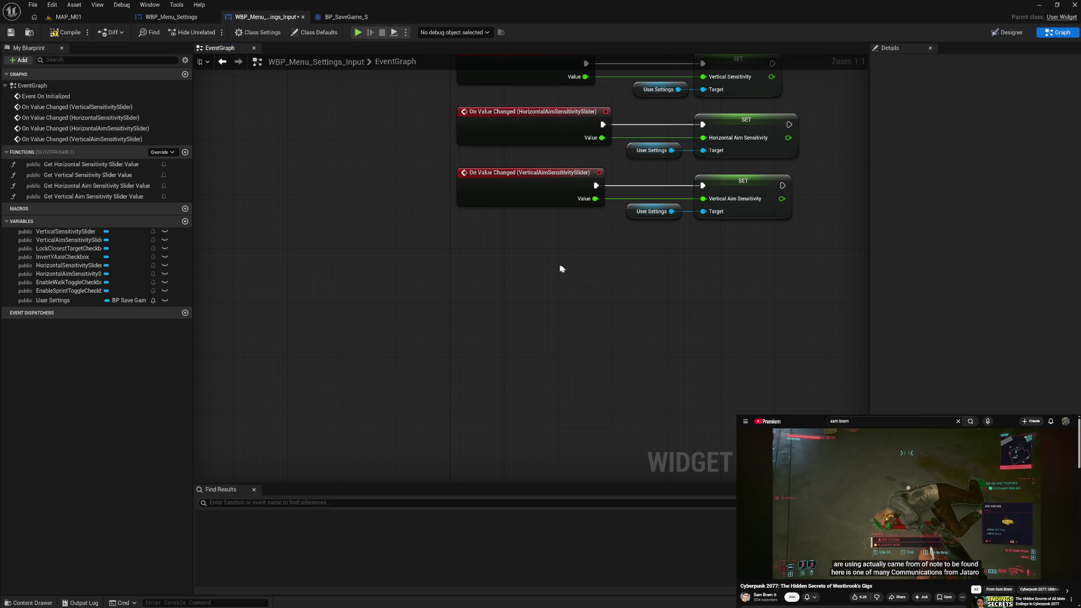
key("Home")
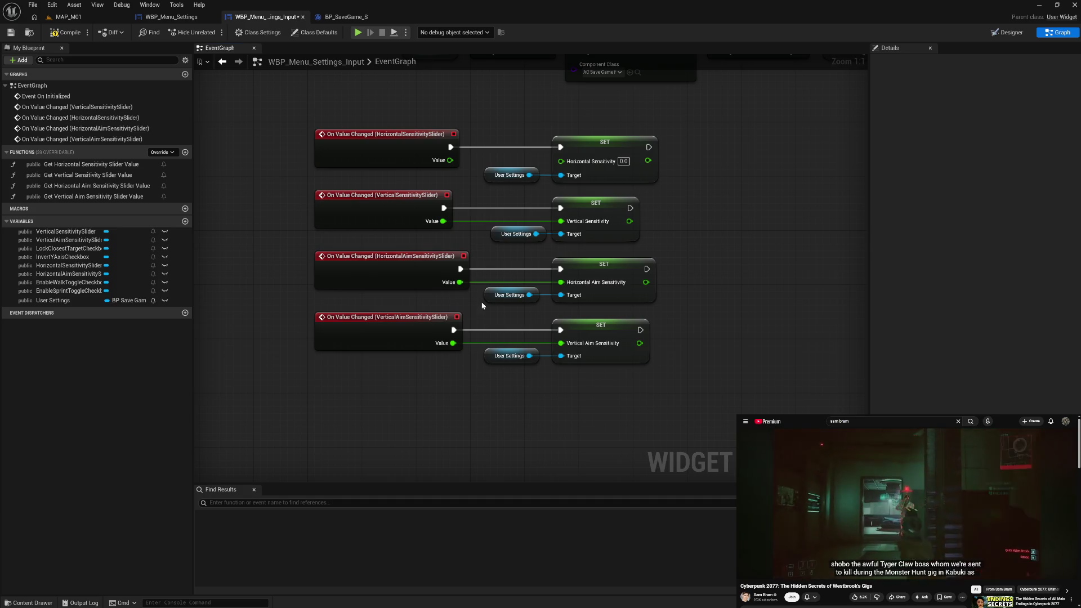
Compile, then connect the horizontal slider's Value to Horizontal Sensitivity and straighten its User Settings getter
left_click(68, 36)
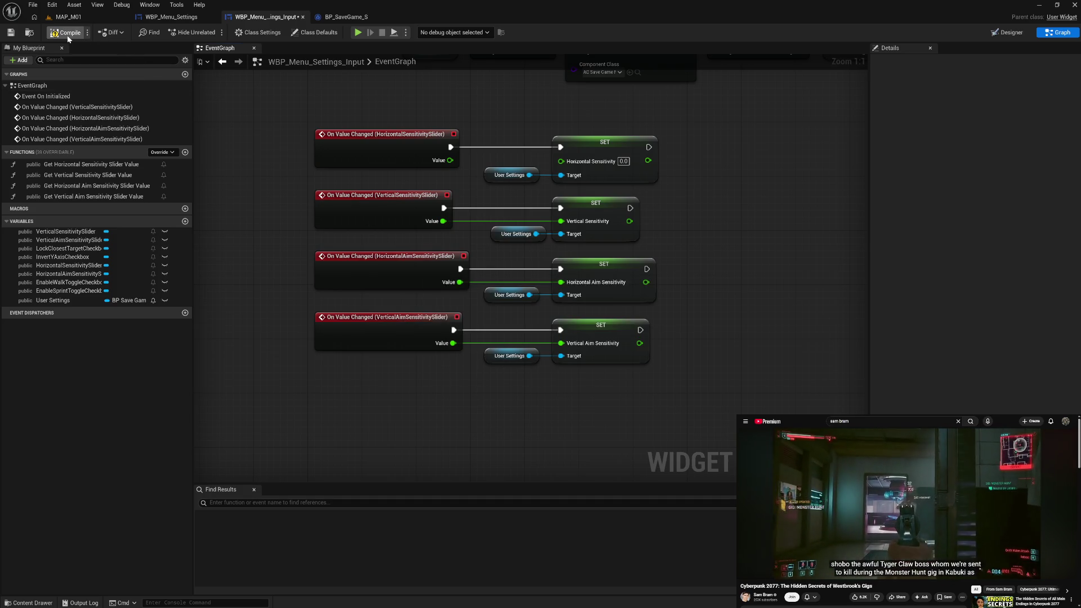
mouse_move(302, 224)
left_mouse_down()
mouse_move(297, 389)
mouse_move(283, 286)
left_mouse_up()
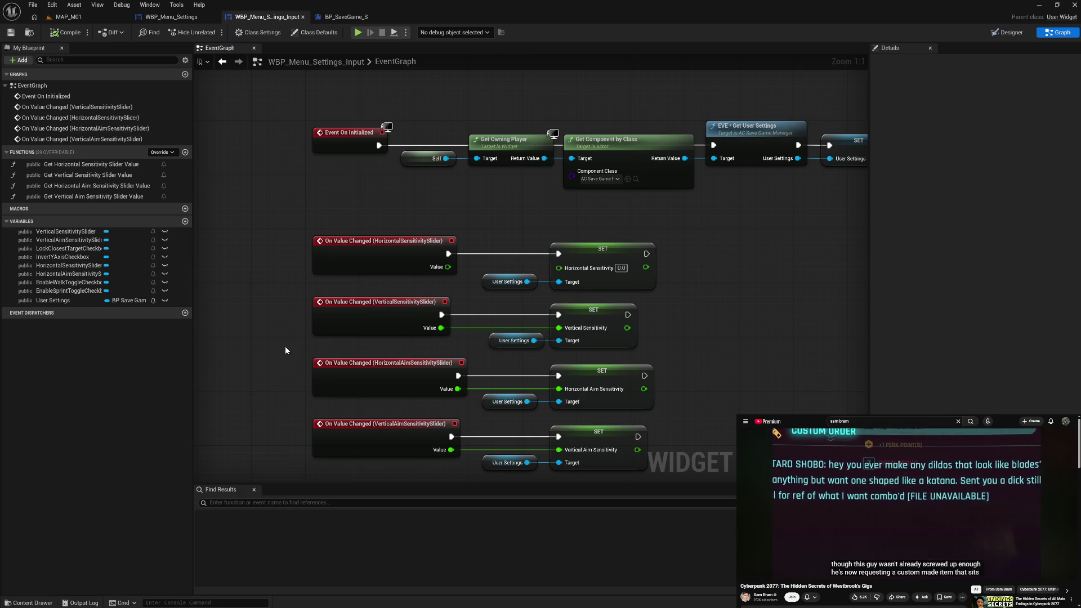
left_click_drag(285, 347, 254, 258)
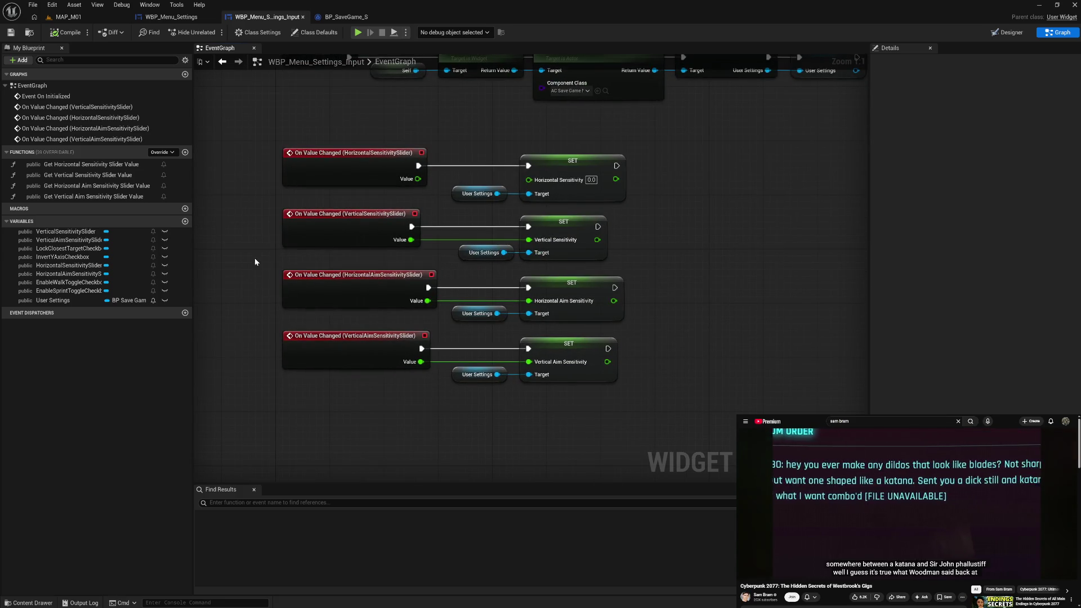
mouse_move(418, 178)
left_mouse_down()
mouse_move(646, 294)
mouse_move(530, 180)
mouse_move(625, 208)
left_mouse_up()
key("q")
left_click(640, 210)
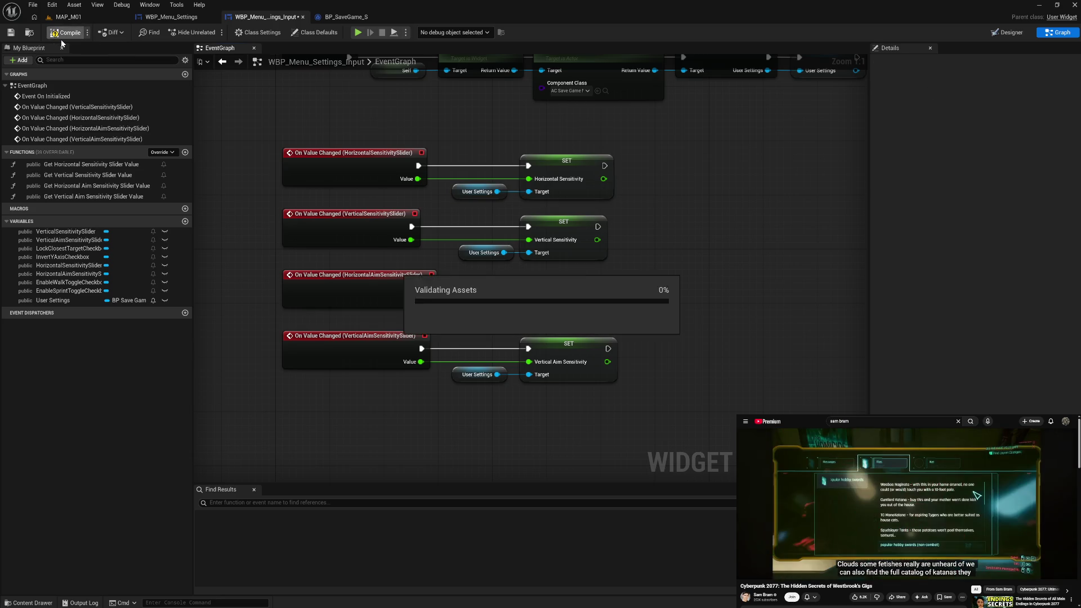
Line up the four User Settings getter nodes and save the widget blueprint
left_click_drag(380, 447, 357, 414)
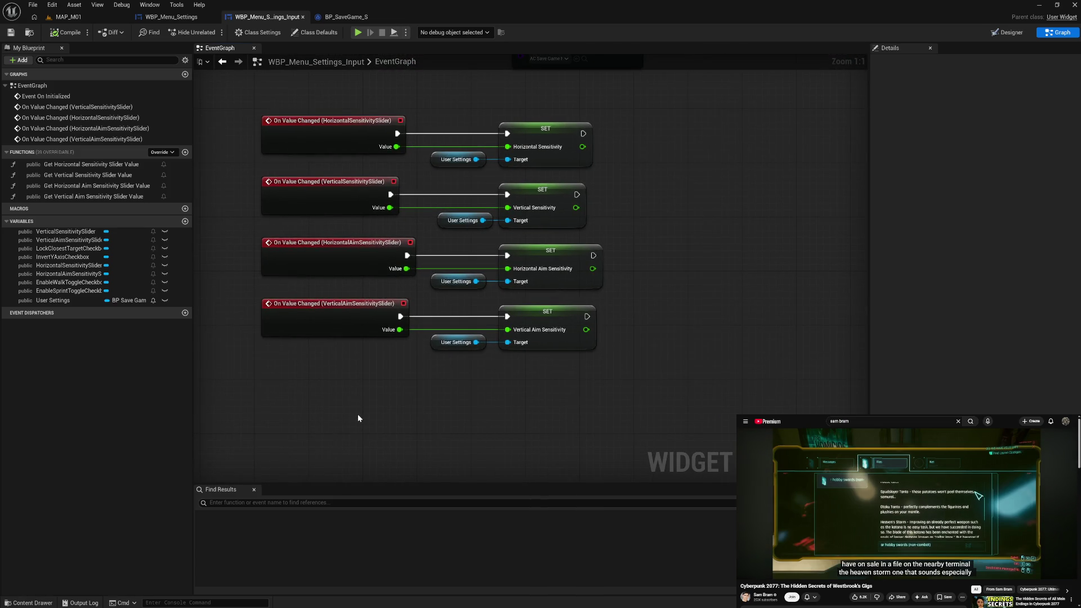
left_click_drag(464, 401, 447, 148)
key("shift+a")
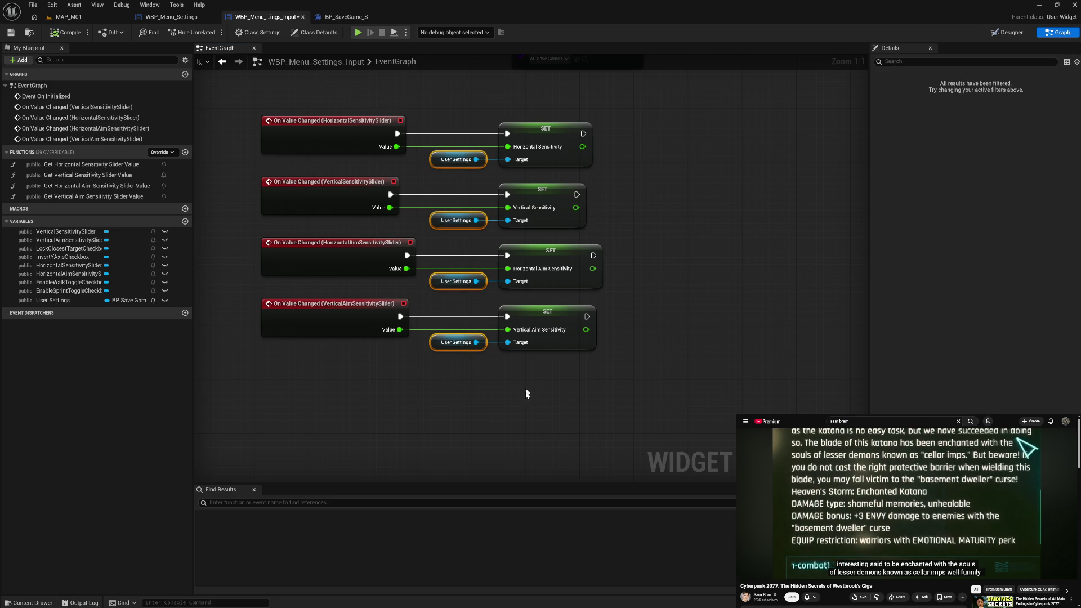
left_click(524, 398)
key("ctrl+s")
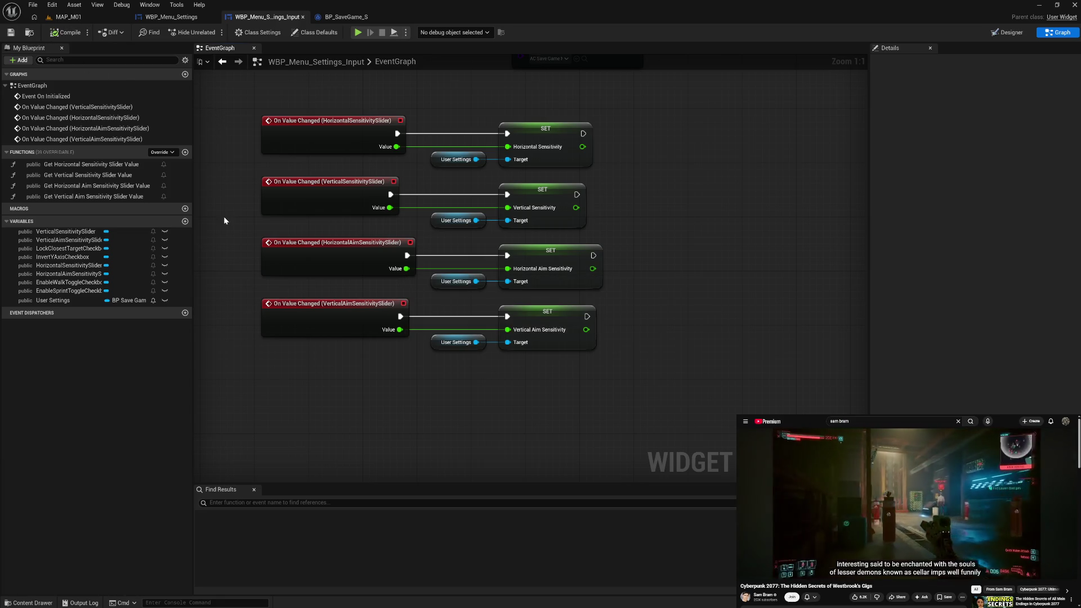
Add an On Check State Changed event for InvertYAxisCheckbox with a pasted User Settings getter and SET Invert Y Axis node
left_click(81, 256)
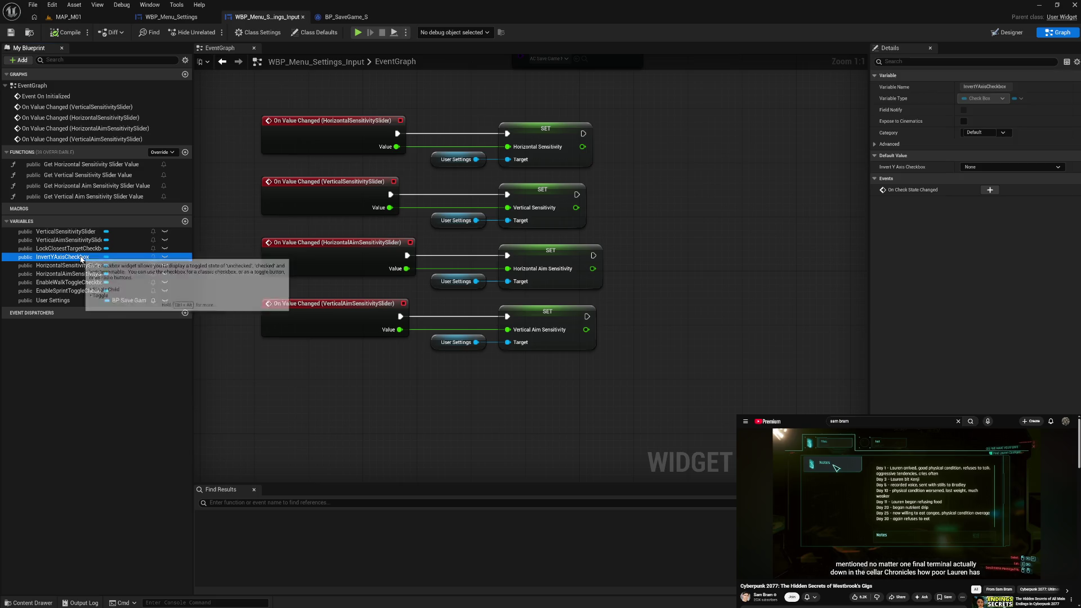
left_click(990, 190)
left_click_drag(532, 206, 525, 210)
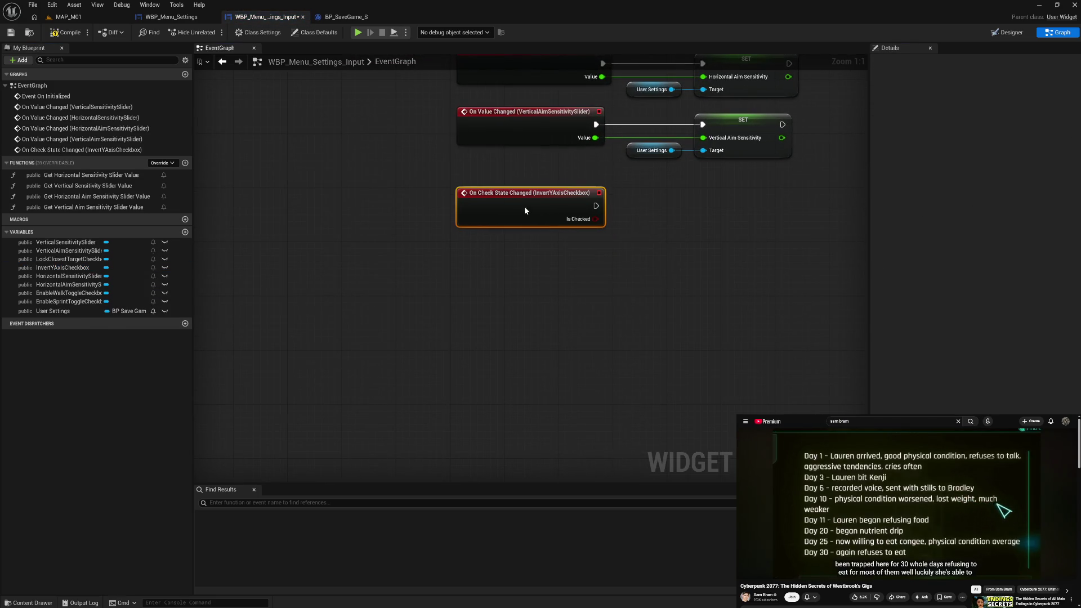
left_click(652, 150)
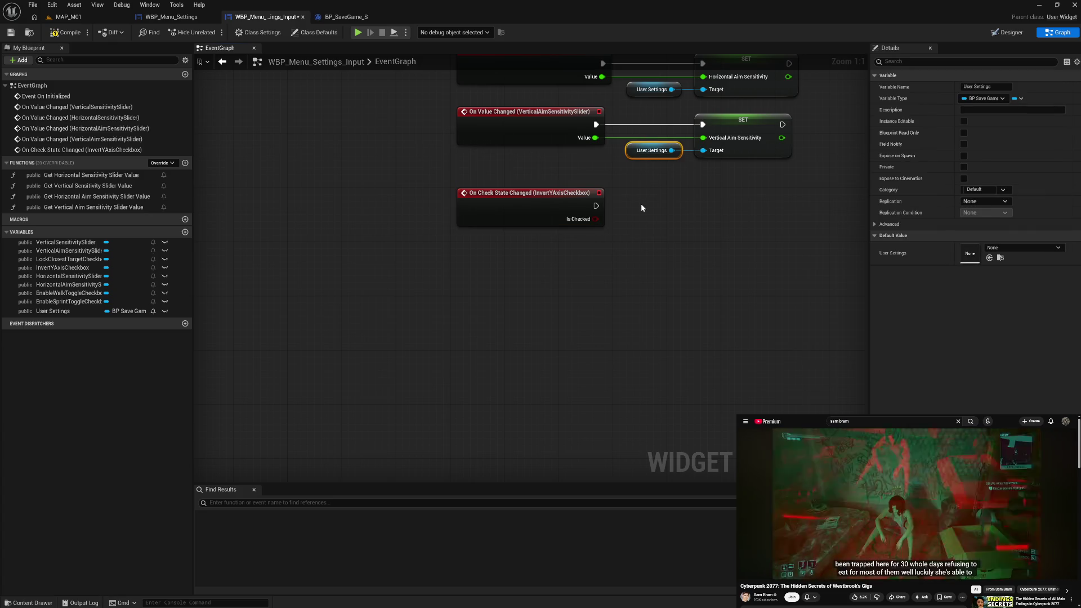
key("ctrl+c")
key("ctrl+v")
left_click_drag(685, 209, 707, 211)
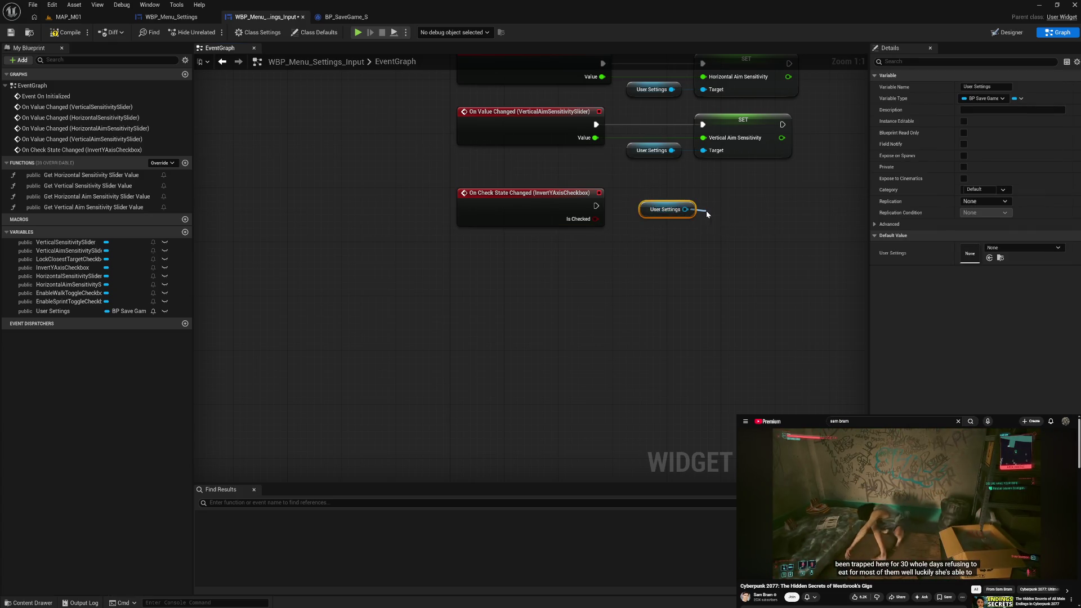
type("set in")
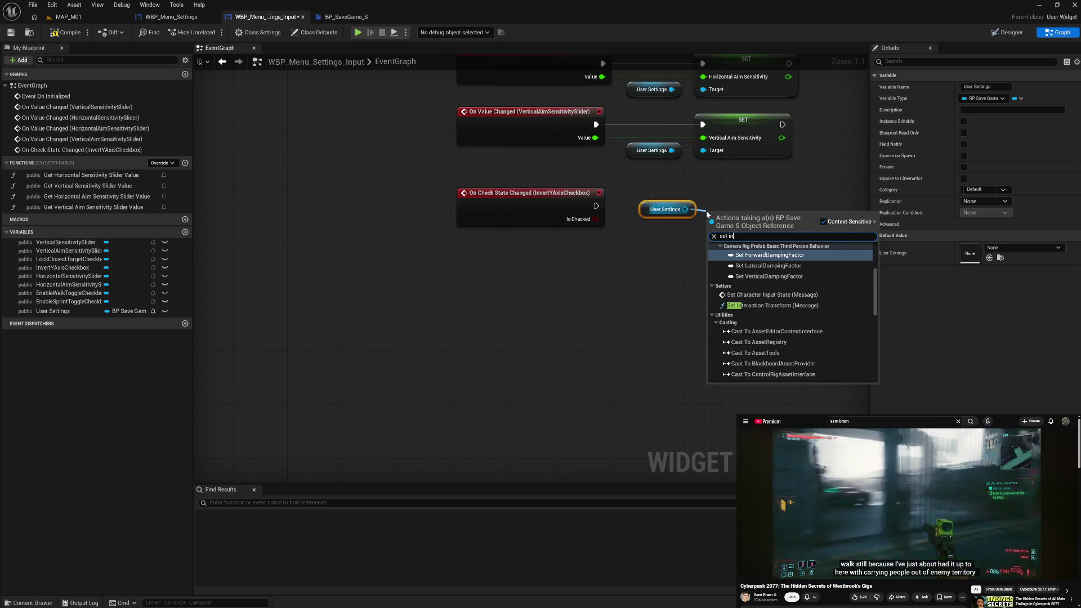
type("vert")
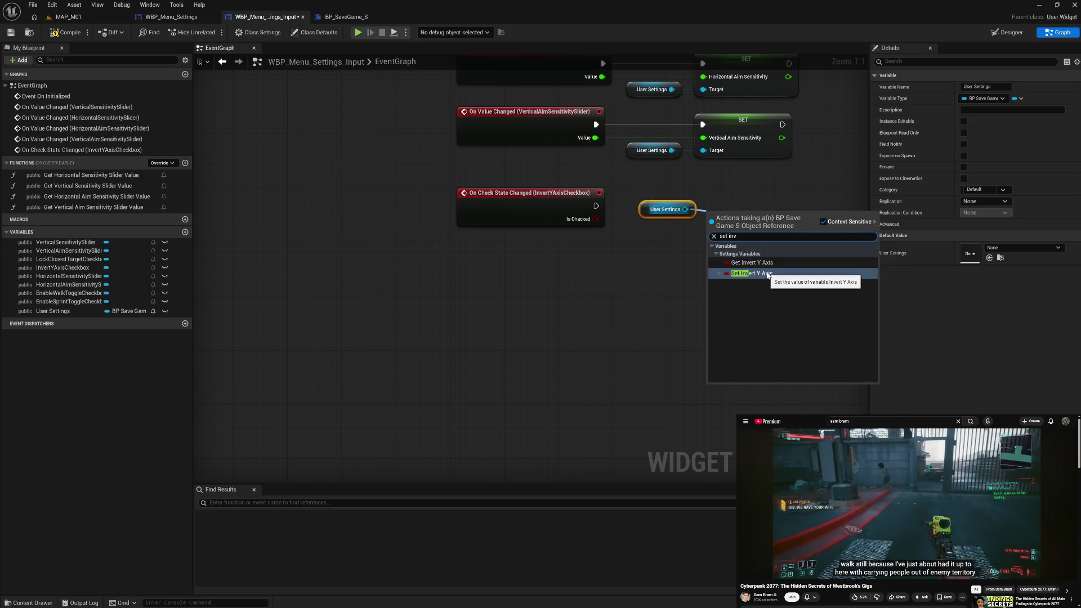
left_click(764, 275)
Position the Invert Y Axis SET node and align the User Settings getter with its Target
mouse_move(741, 218)
left_mouse_down()
mouse_move(739, 175)
mouse_move(738, 184)
left_mouse_up()
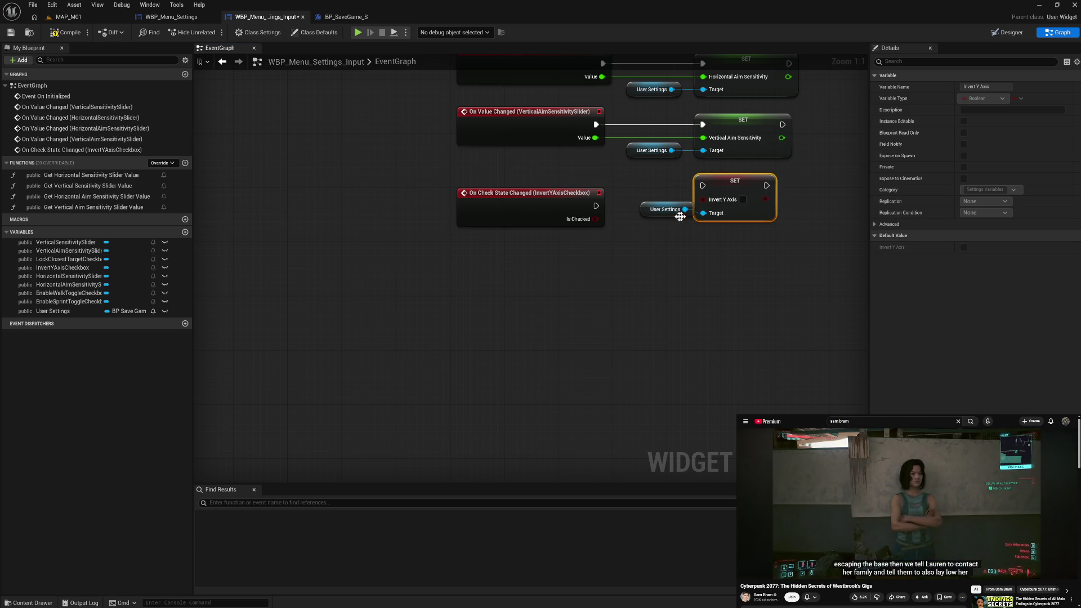
left_click_drag(647, 213, 635, 225)
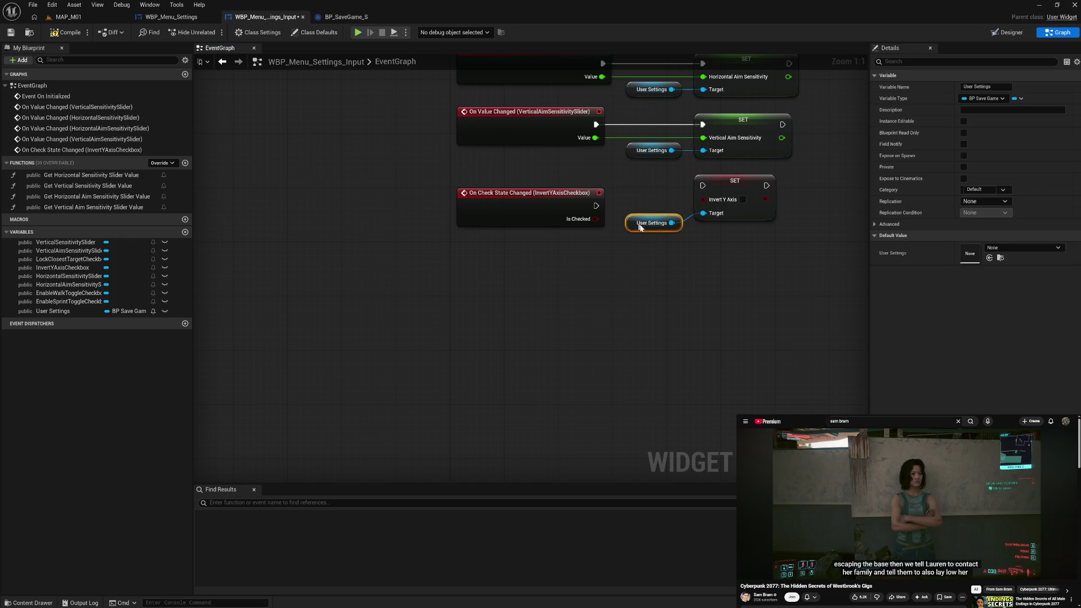
left_click(733, 184, "shift")
key("q")
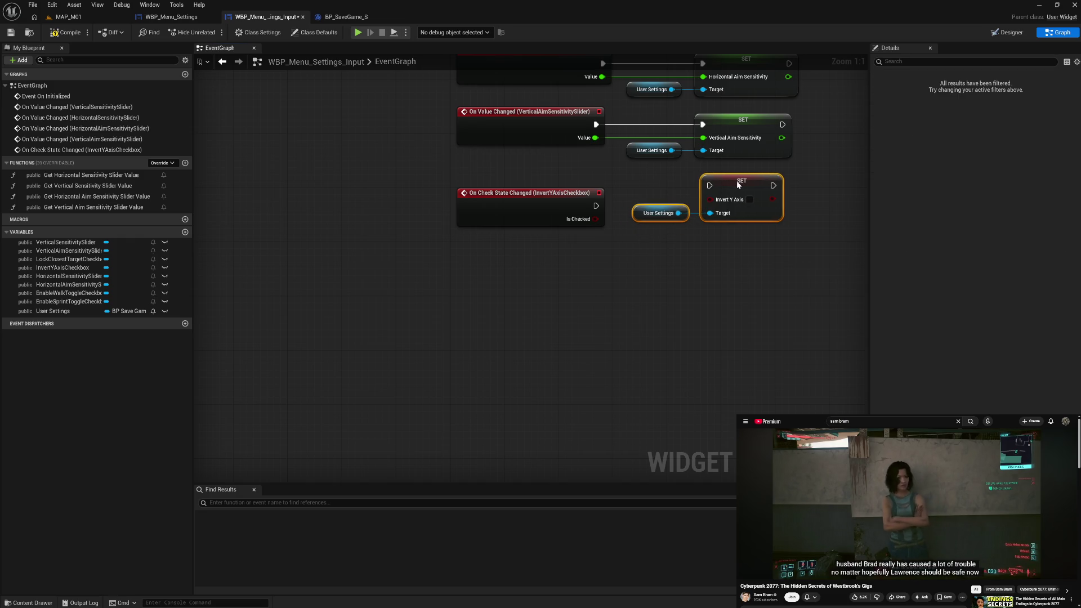
left_click(763, 261)
left_click_drag(762, 261, 599, 290)
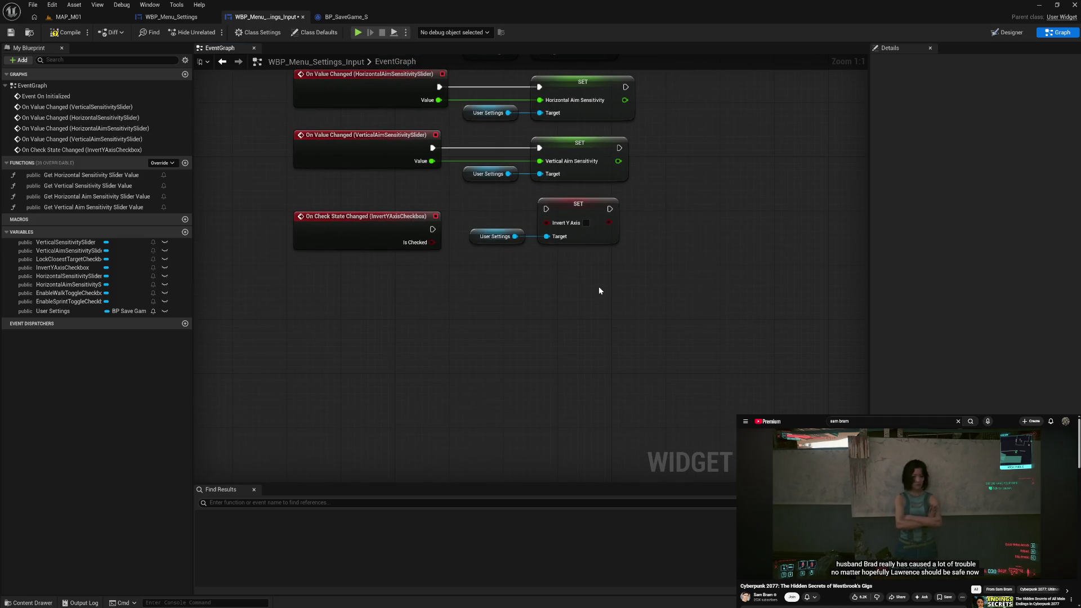
left_click_drag(588, 210, 584, 210)
left_click(579, 273)
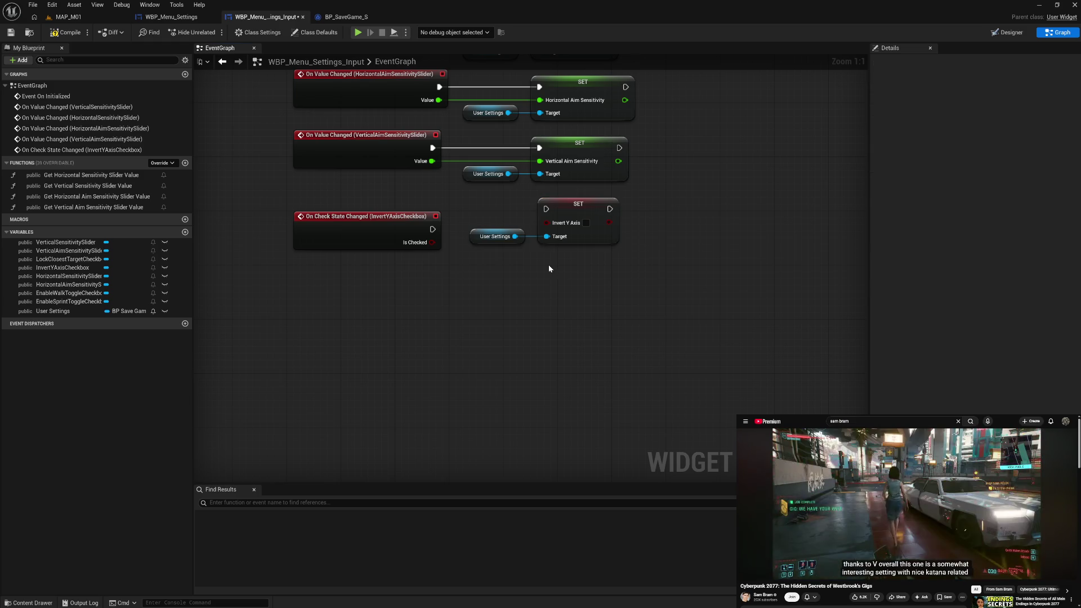
Wire the check event's Is Checked and execution into SET Invert Y Axis and realign the getter
left_click_drag(433, 229, 544, 225)
left_click_drag(433, 229, 546, 209)
mouse_move(377, 237)
left_mouse_down()
mouse_move(376, 215)
mouse_move(550, 225)
mouse_move(599, 265)
left_mouse_up()
key("q")
left_click(558, 285)
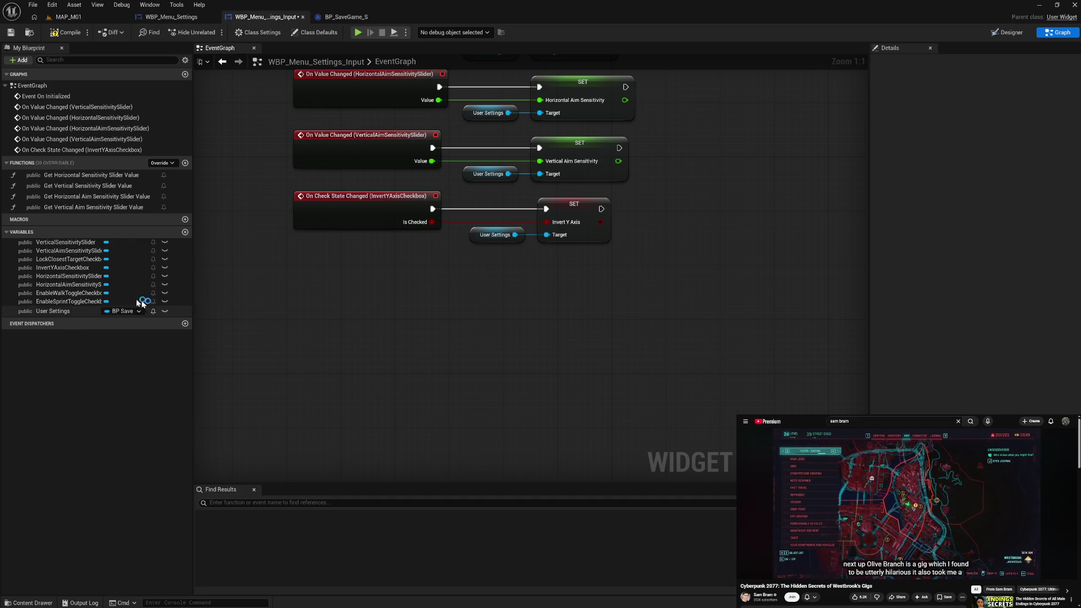
left_click(90, 295)
Add the EnableWalkToggleCheckbox check-state event and a Set Enable Walk Toggle node from a pasted User Settings getter
left_click(990, 190)
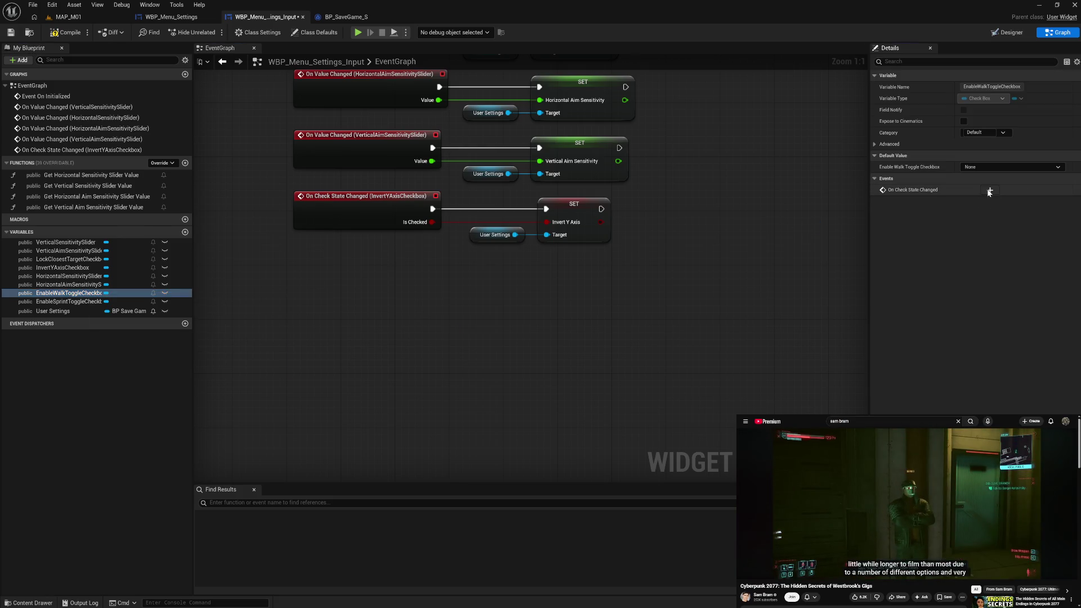
left_click(651, 151)
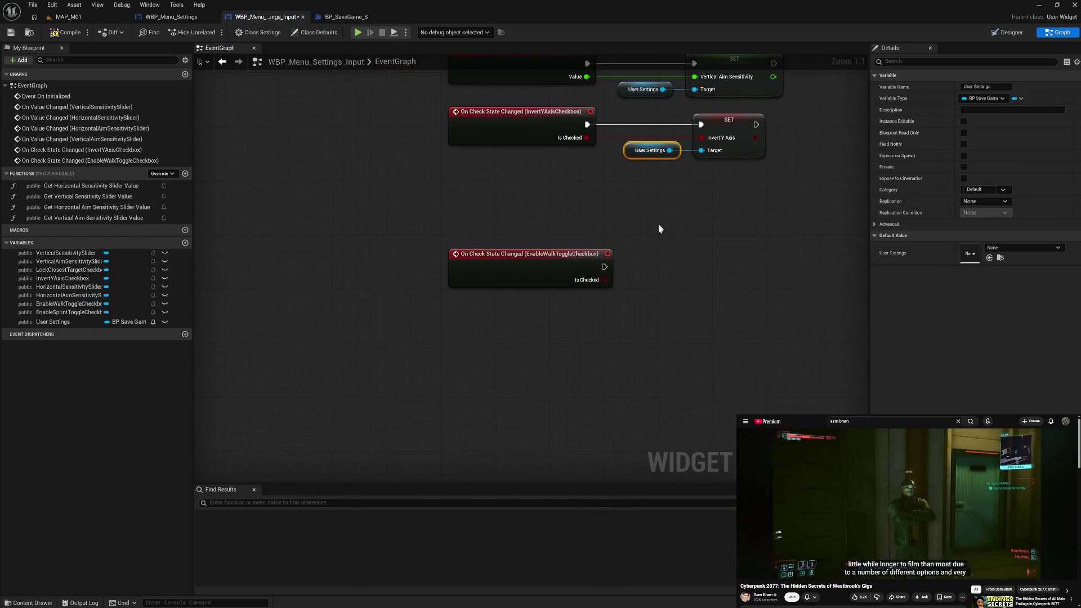
key("ctrl+c")
key("ctrl+v")
left_click_drag(697, 243, 730, 263)
type("set wa")
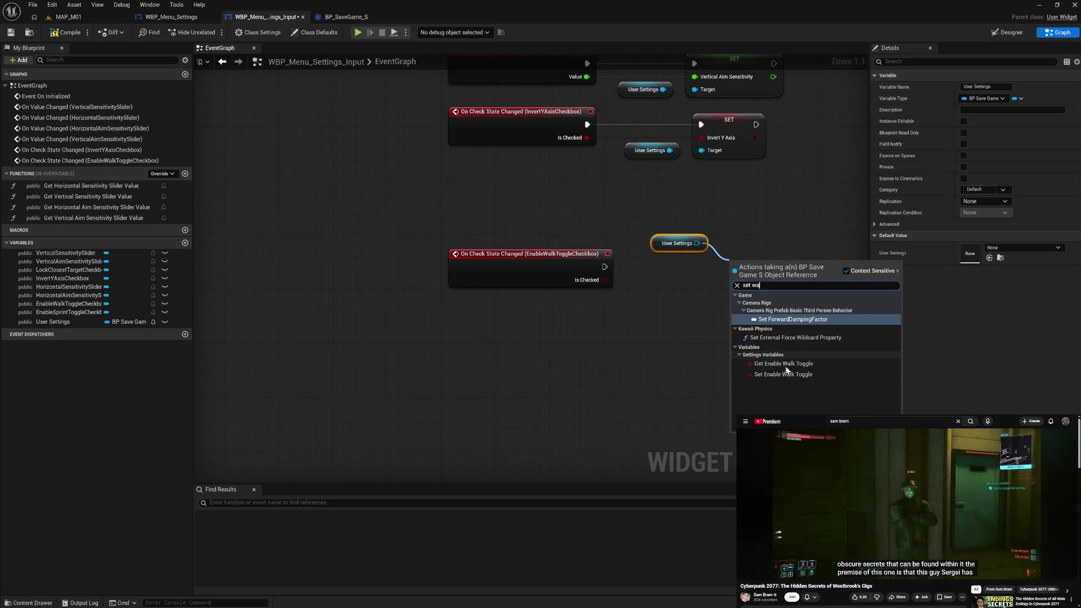
left_click(795, 376)
Arrange the walk toggle nodes, wire Is Checked into Enable Walk Toggle, and align the User Settings getters
mouse_move(744, 263)
left_mouse_down()
mouse_move(737, 221)
mouse_move(713, 183)
left_mouse_up()
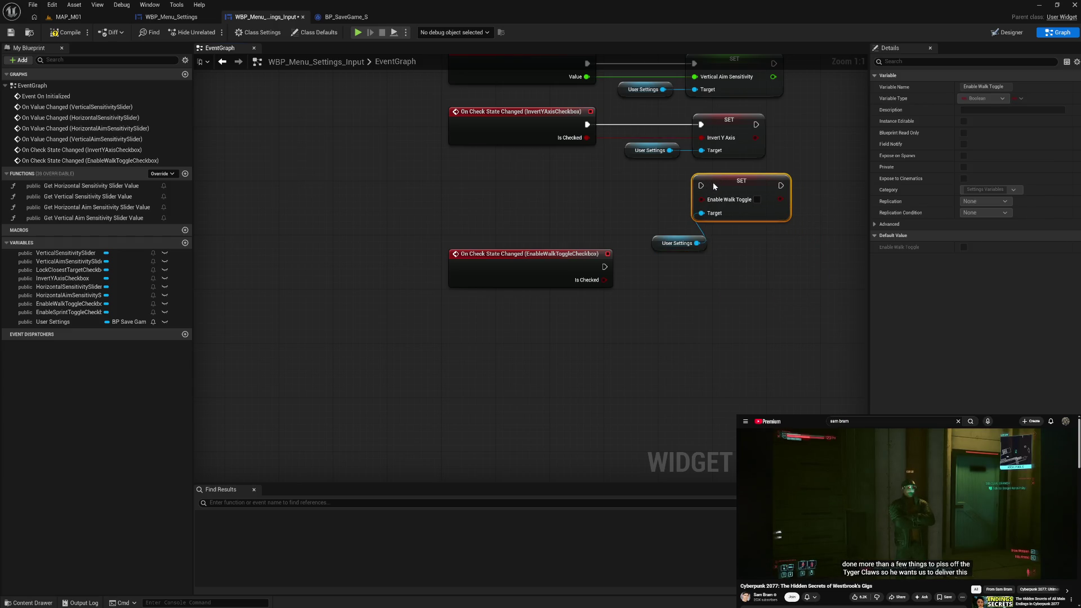
mouse_move(654, 249)
left_mouse_down()
mouse_move(635, 209)
mouse_move(628, 219)
mouse_move(714, 238)
left_mouse_up()
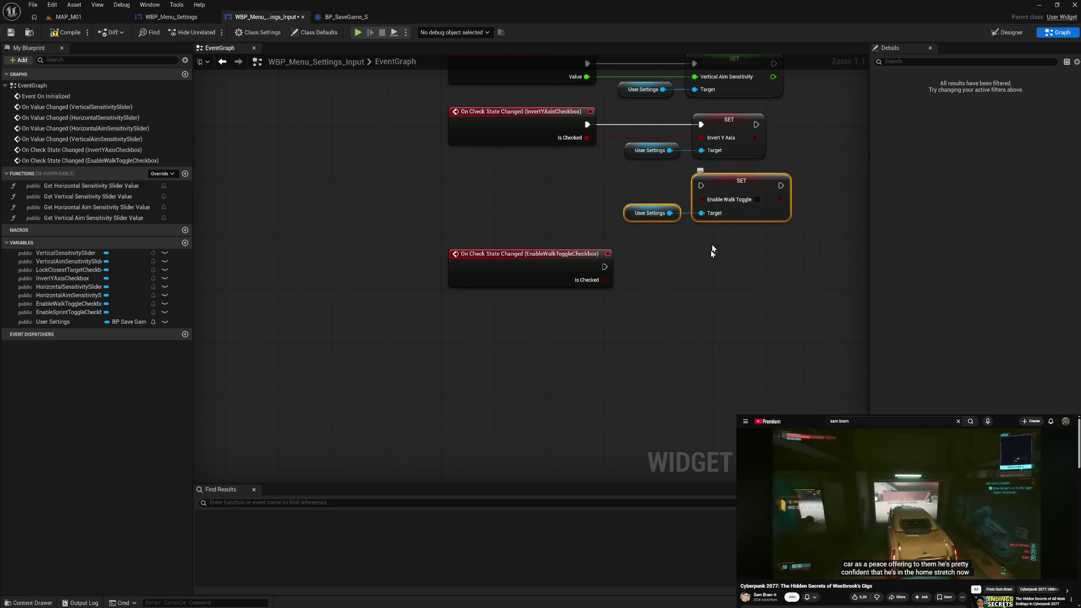
mouse_move(574, 275)
left_mouse_down()
mouse_move(575, 200)
mouse_move(699, 189)
left_mouse_up()
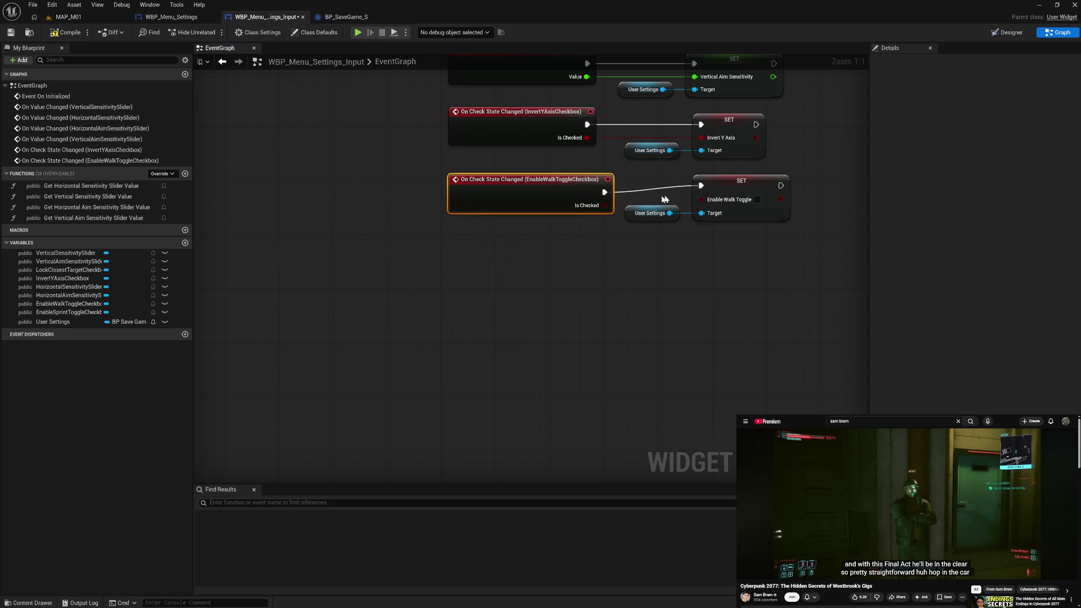
mouse_move(606, 205)
left_mouse_down()
mouse_move(701, 199)
mouse_move(580, 238)
mouse_move(672, 289)
left_mouse_up()
left_click(596, 254)
left_click(748, 265)
mouse_move(615, 312)
left_mouse_down()
mouse_move(546, 411)
mouse_move(481, 84)
mouse_move(499, 153)
mouse_move(498, 90)
left_mouse_up()
key("shift+a")
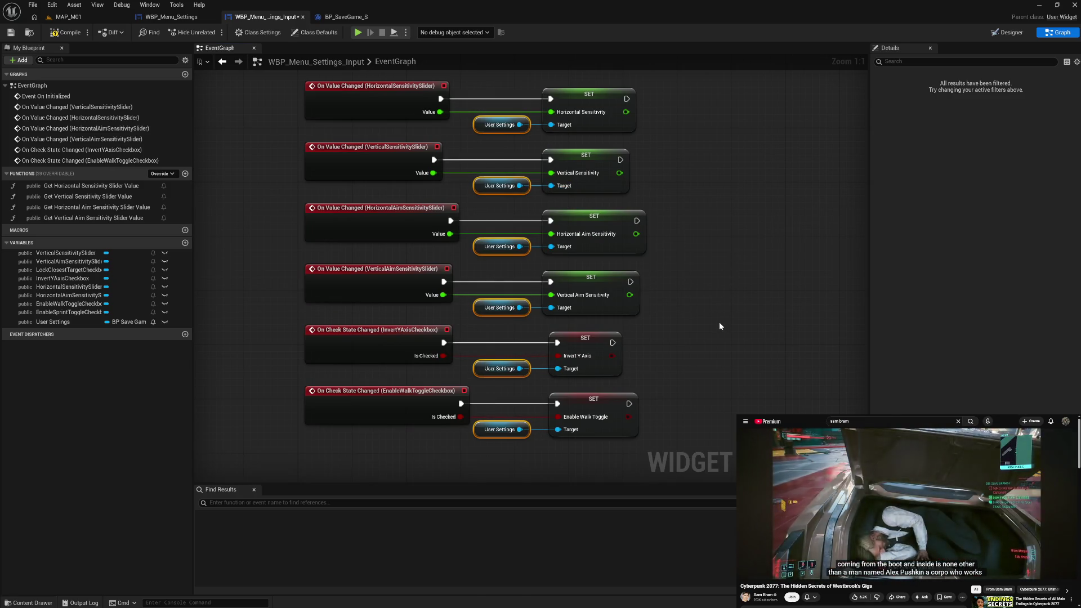
Shift the SET nodes and getters right, Shift+A-align all six SET nodes, then compile the widget
left_click_drag(568, 83, 576, 129)
left_click_drag(590, 203, 596, 441)
left_click_drag(582, 289, 607, 290)
left_click(704, 338)
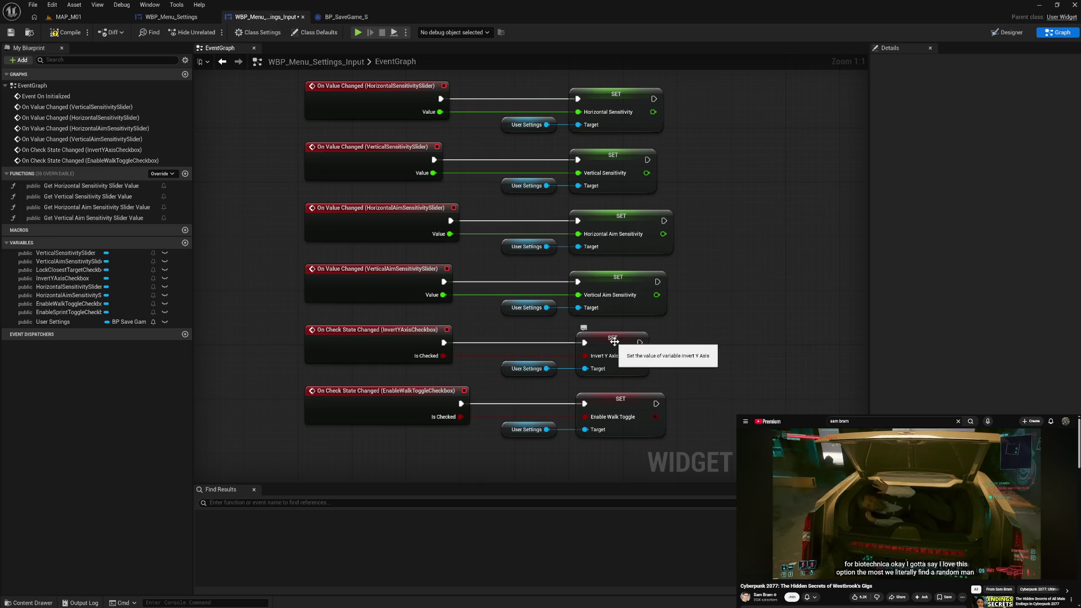
left_click_drag(617, 451, 590, 96)
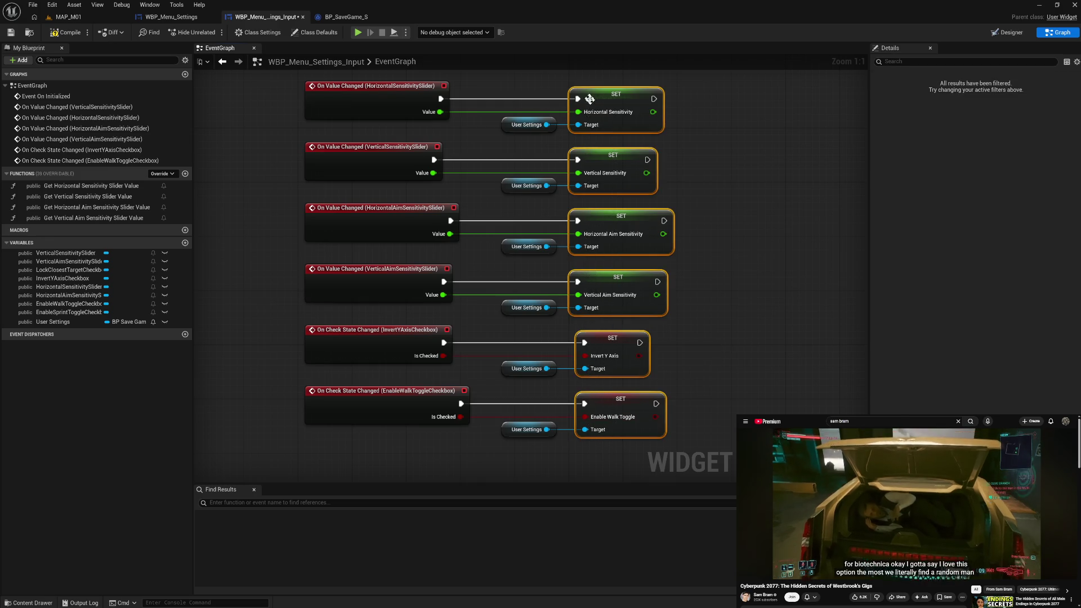
key("shift+a")
left_click(735, 345)
left_click_drag(725, 374, 705, 312)
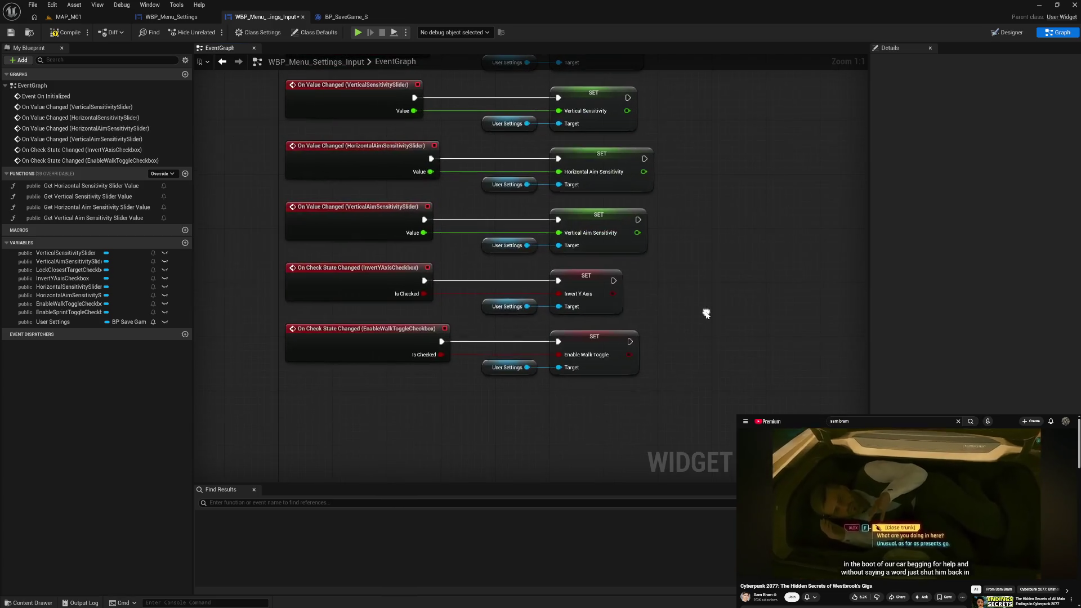
left_click(70, 36)
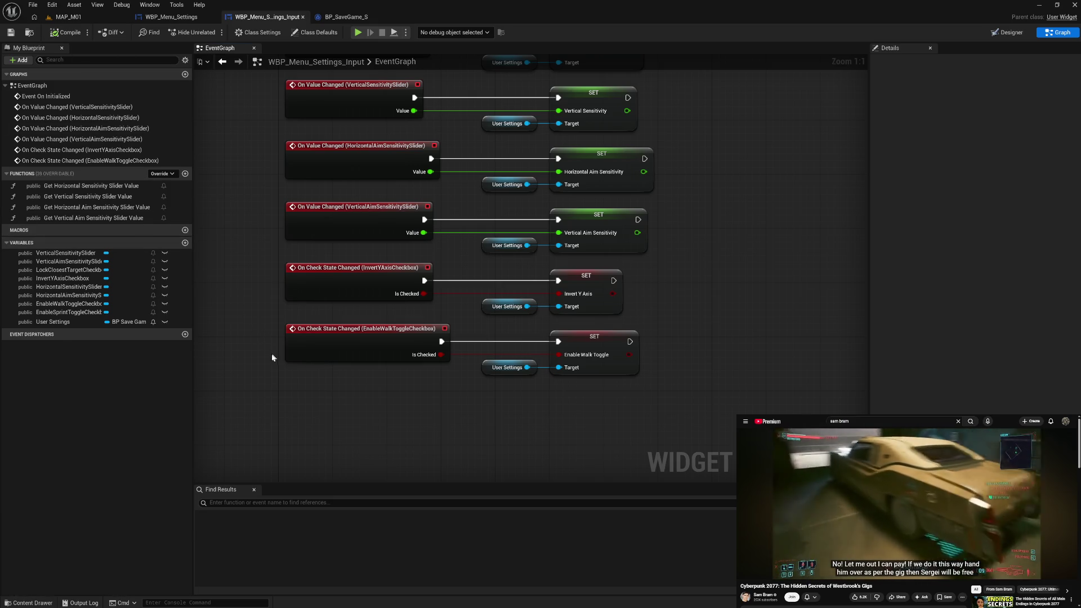
Add an On Check State Changed event for EnableSprintToggleCheckbox and a Set Enable Sprint Toggle node from a pasted User Settings
left_click(83, 313)
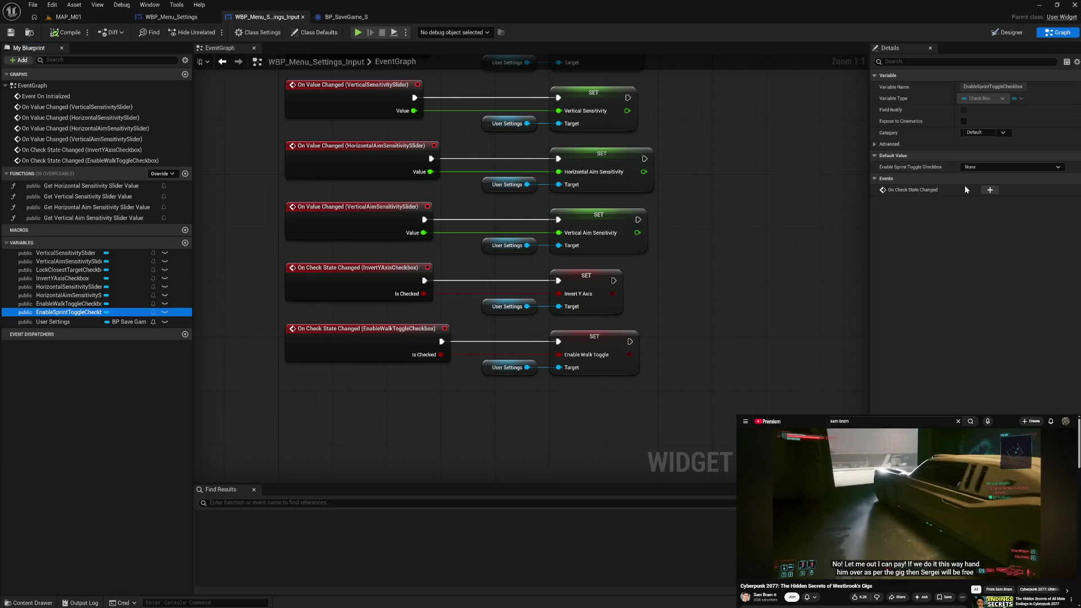
left_click(989, 190)
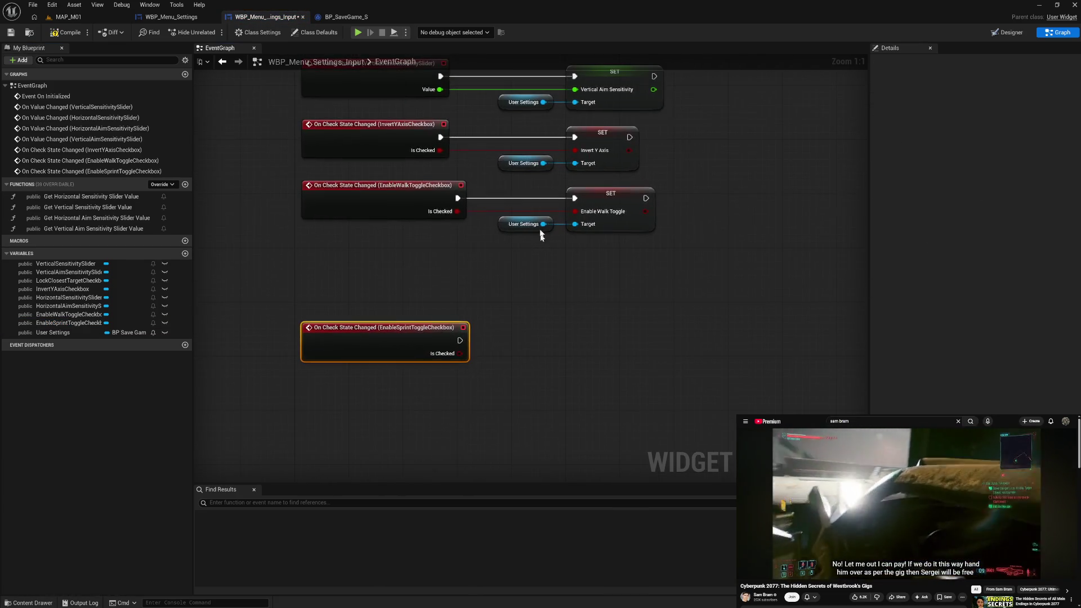
left_click(523, 224)
key("ctrl+c")
key("ctrl+v")
left_click_drag(550, 324, 575, 327)
type("set")
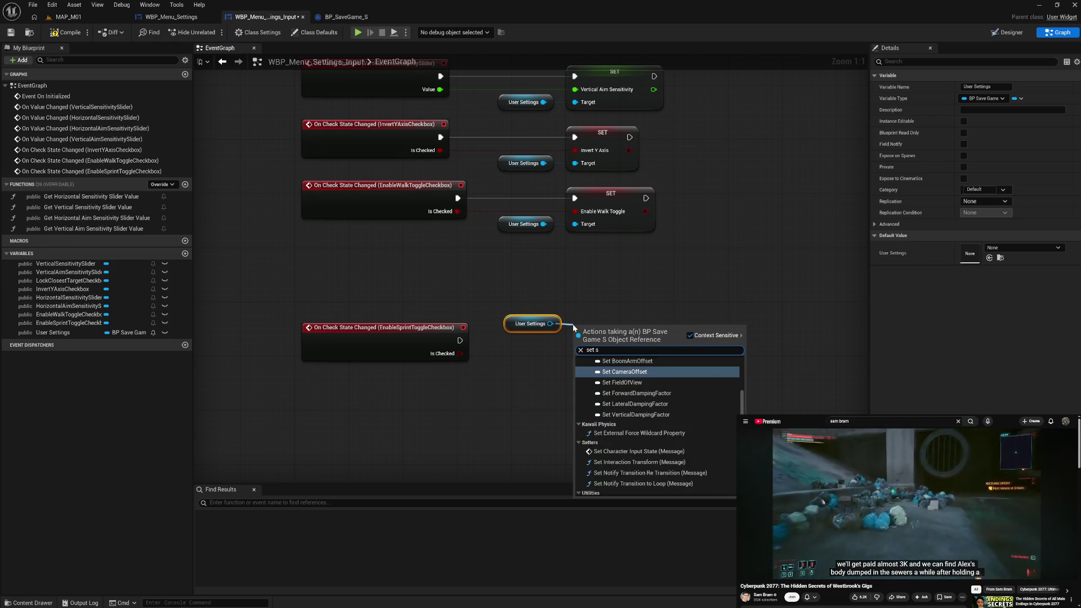
type(" sp")
left_click(641, 388)
Wire the sprint event's execution and Is Checked into the SET node, then straighten the nodes
left_click_drag(611, 336, 602, 258)
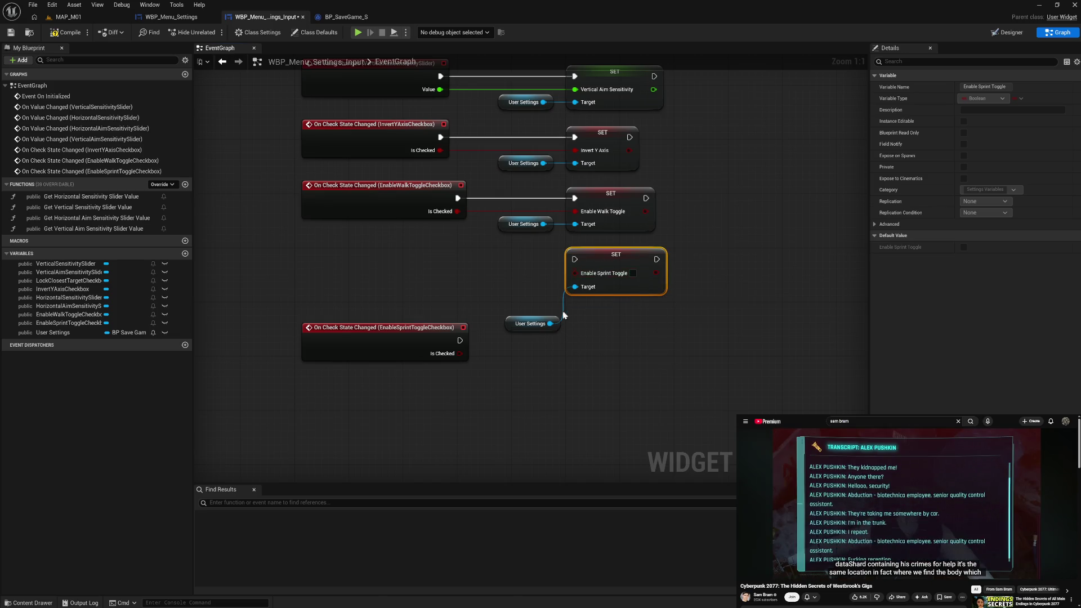
left_click_drag(460, 353, 575, 273)
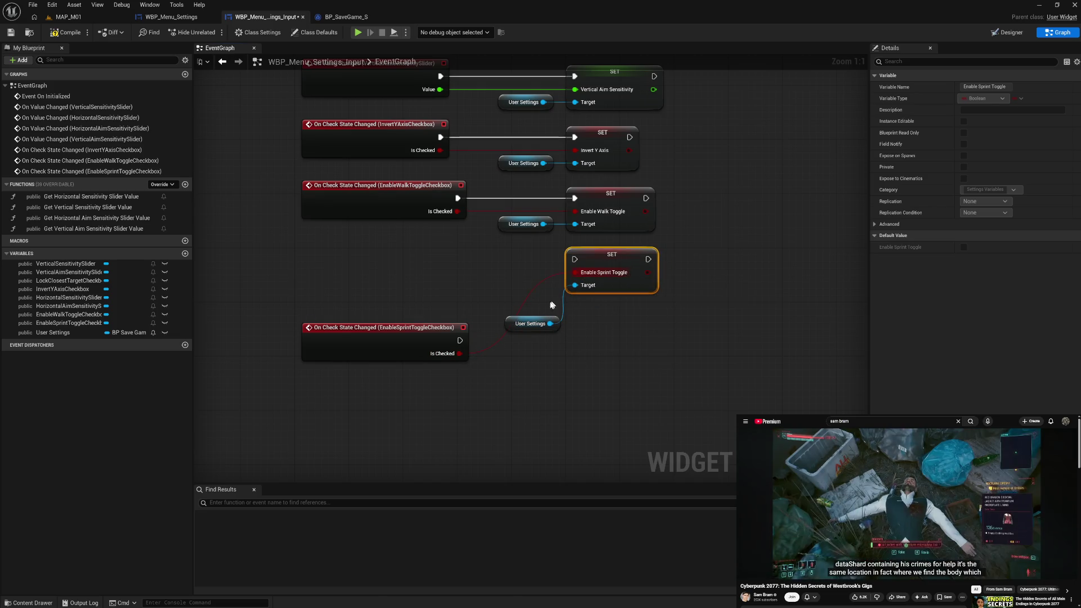
left_click_drag(460, 342, 574, 260)
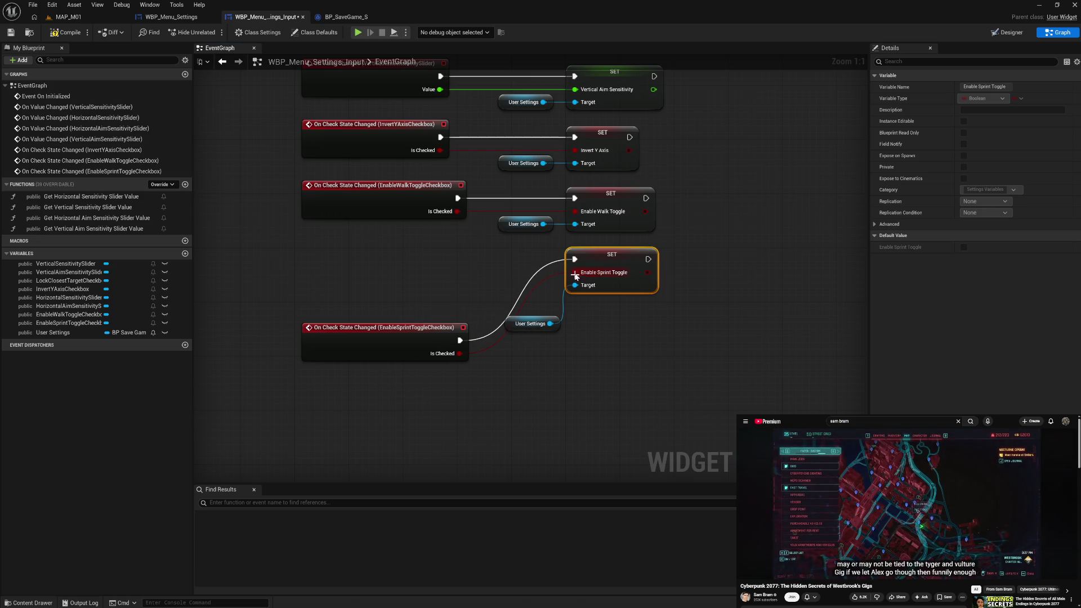
left_click_drag(389, 332, 392, 253)
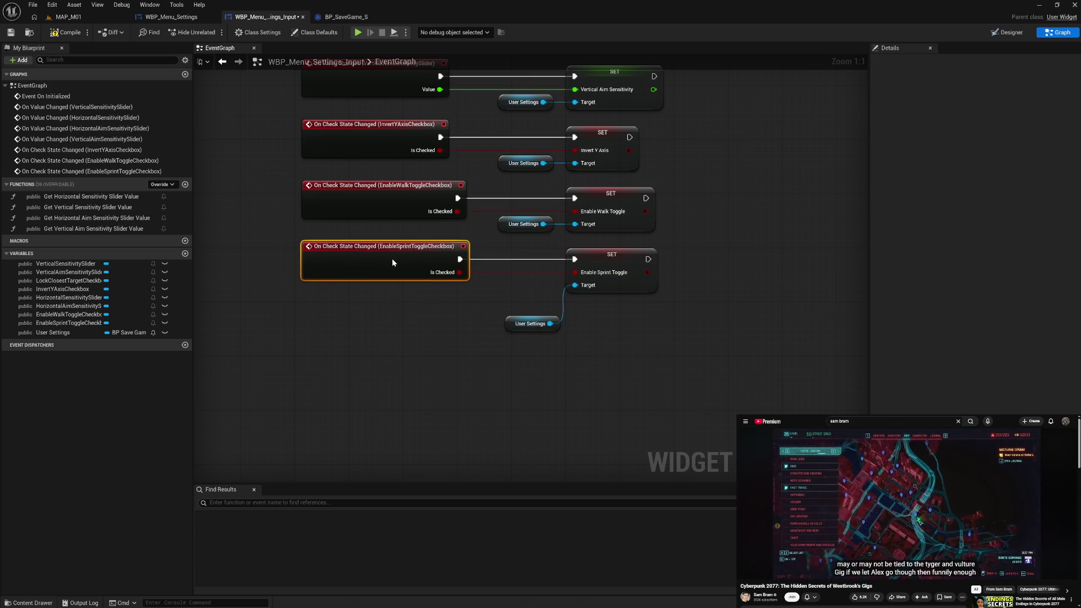
mouse_move(508, 329)
left_mouse_down()
mouse_move(490, 302)
mouse_move(502, 225)
left_mouse_up()
left_click_drag(518, 261, 628, 319)
key("q")
left_click(630, 335)
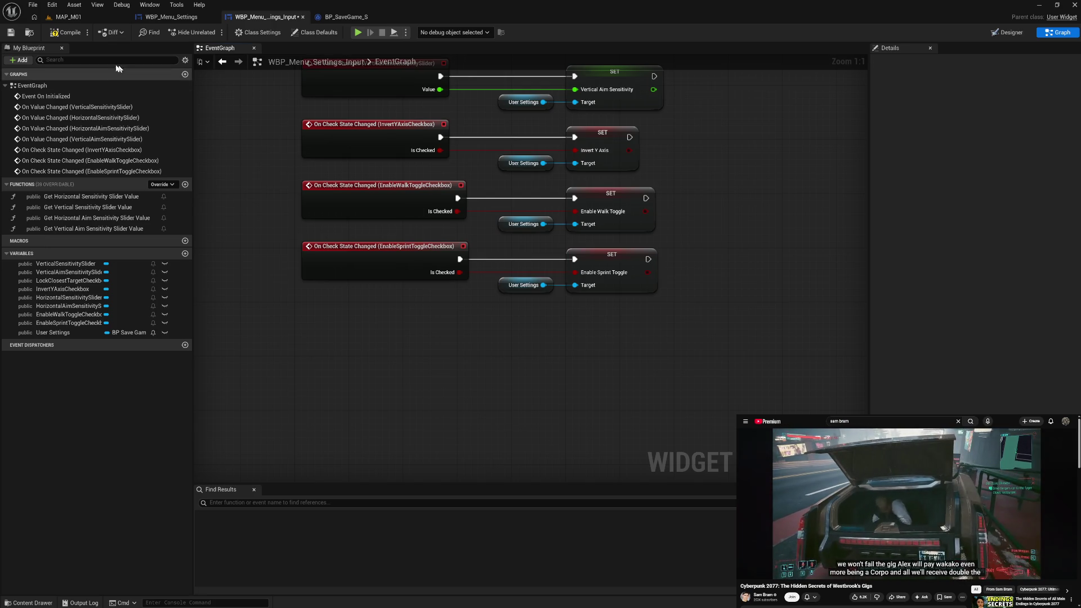
Compile, then add an On Check State Changed event for LockClosestTargetCheckbox and nudge it up
left_click(63, 33)
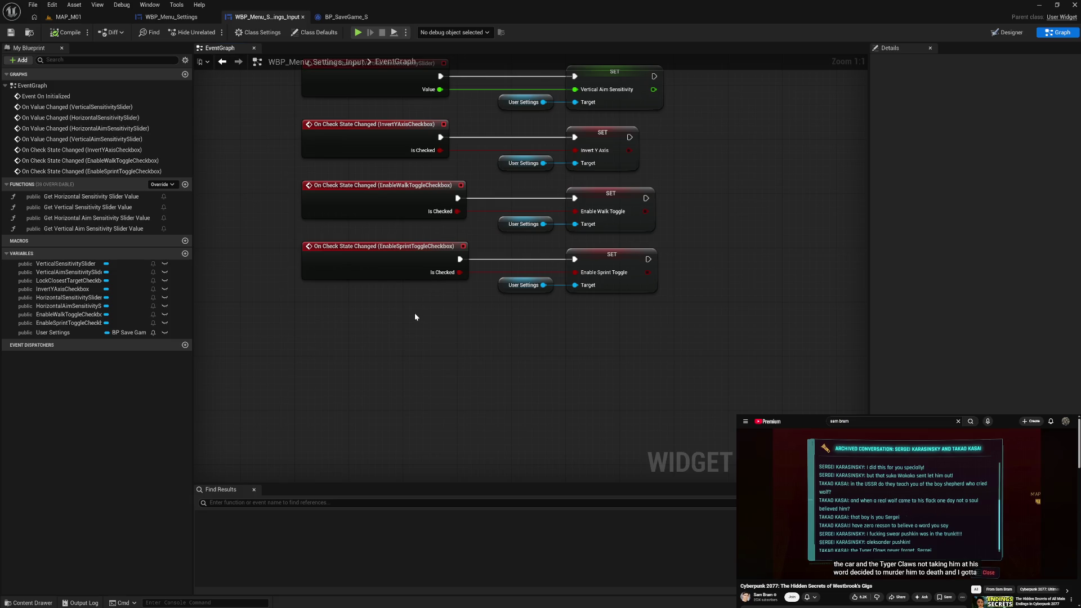
left_click_drag(387, 345, 385, 315)
left_click(68, 280)
left_click(1008, 191)
left_click_drag(522, 226, 529, 192)
Paste a User Settings getter beside the LockClosestTarget event, cancel the 'set loo' search, then open BP_SaveGame_S
left_click(670, 150)
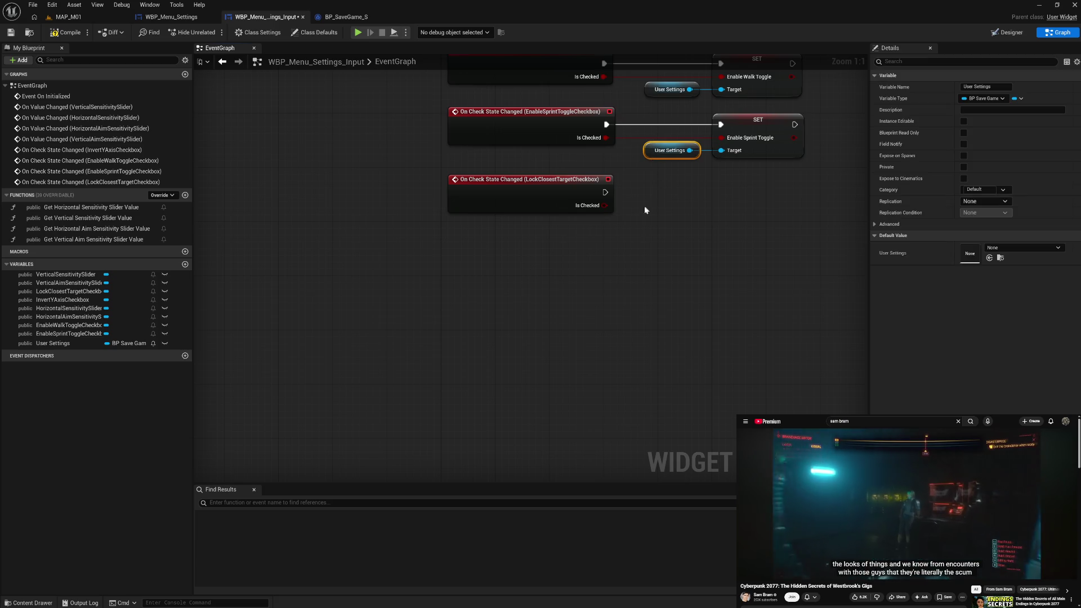
key("ctrl+c")
key("ctrl+v")
left_click_drag(683, 216, 716, 214)
type("set ")
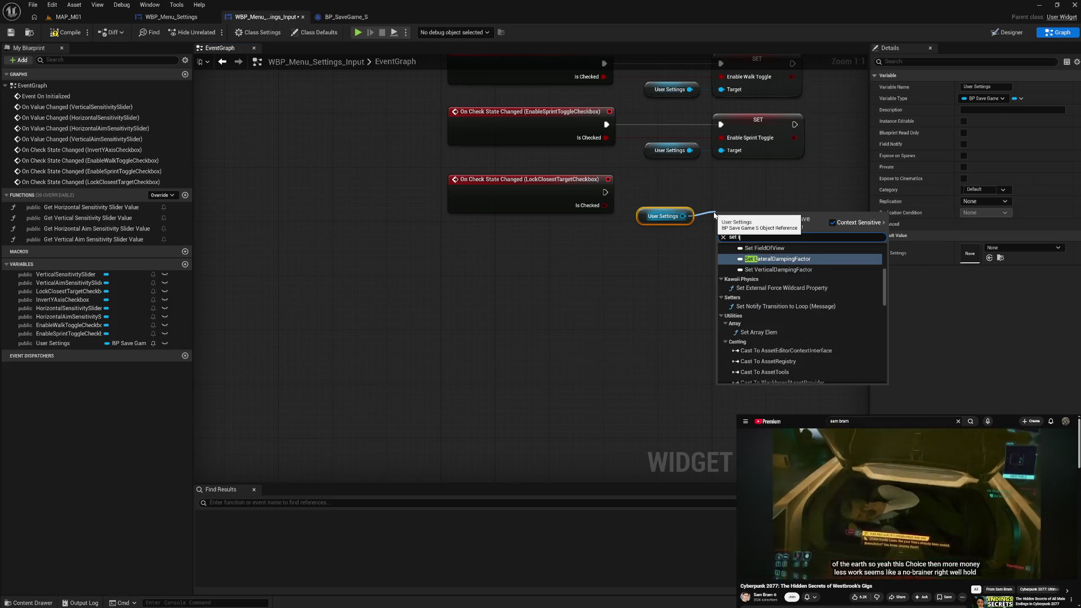
type("loo")
left_click(653, 272)
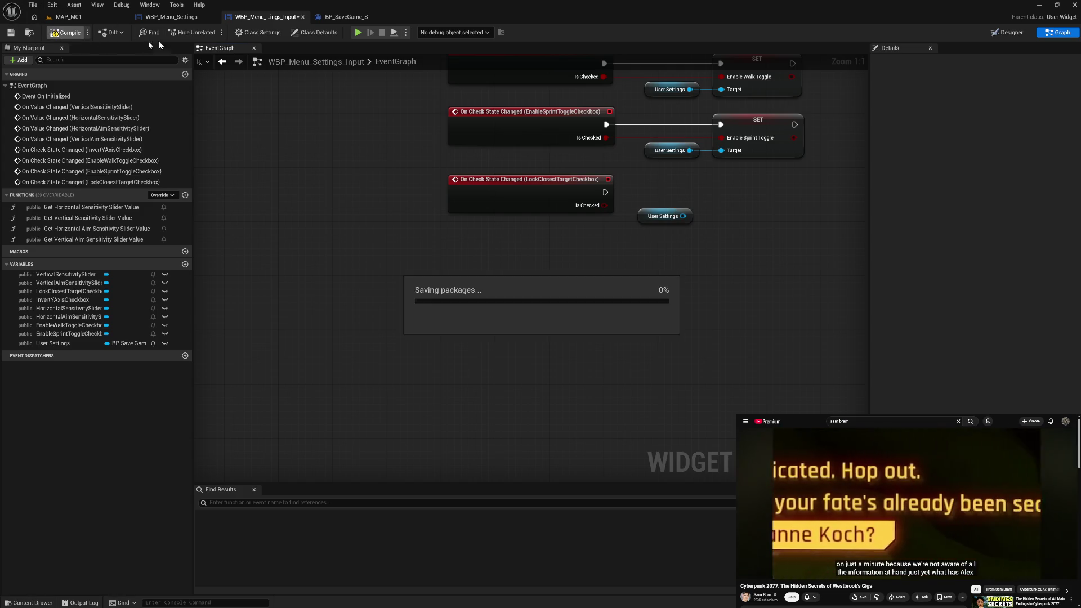
left_click(345, 17)
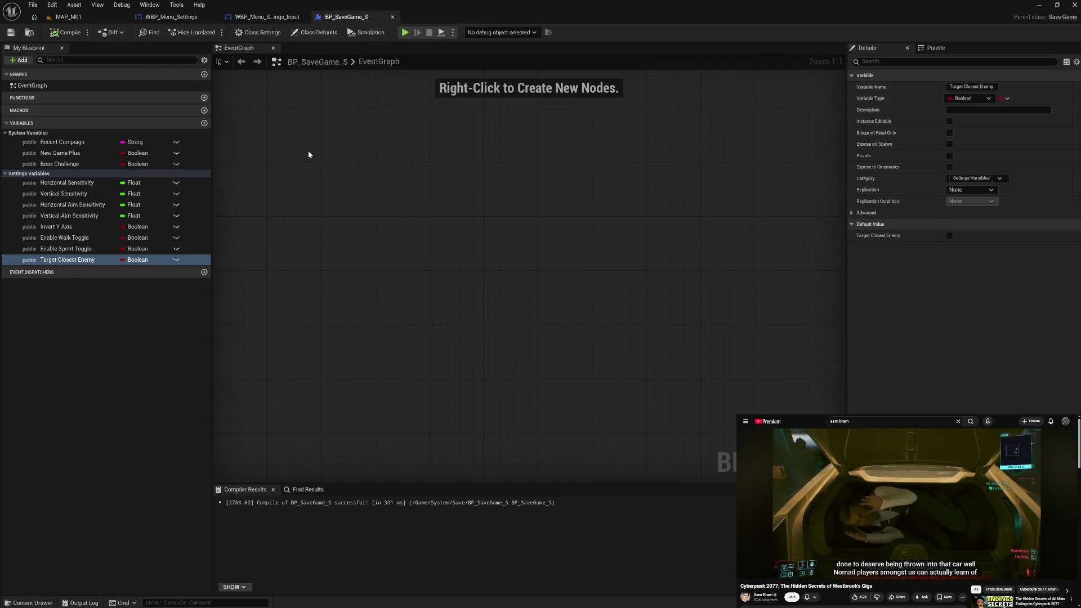
Change the Lock Closest Target label text to 'Target Closest Enemy'
left_click(278, 18)
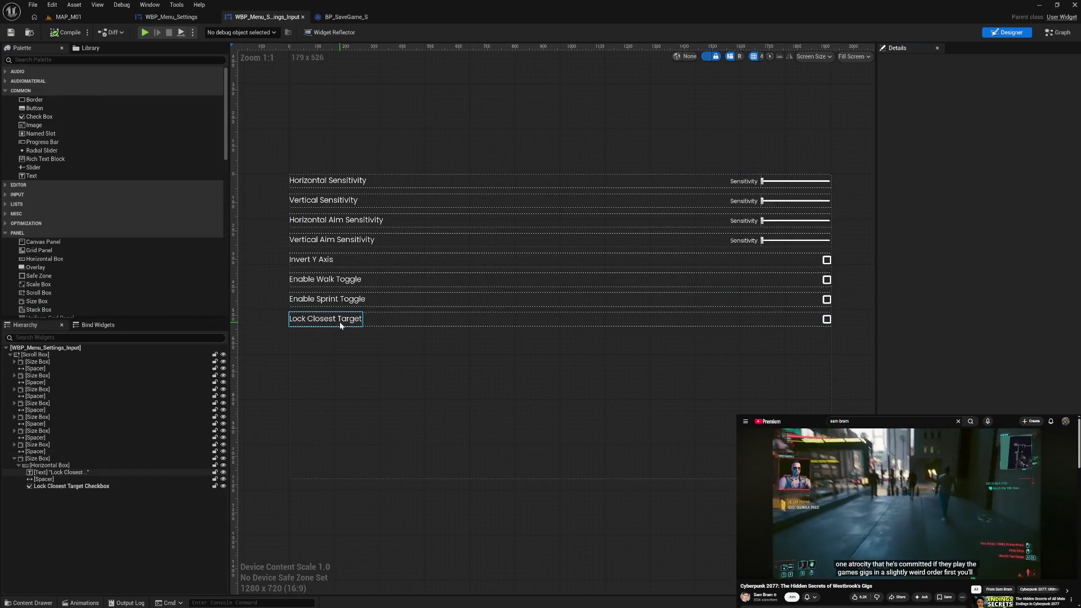
left_click(340, 325)
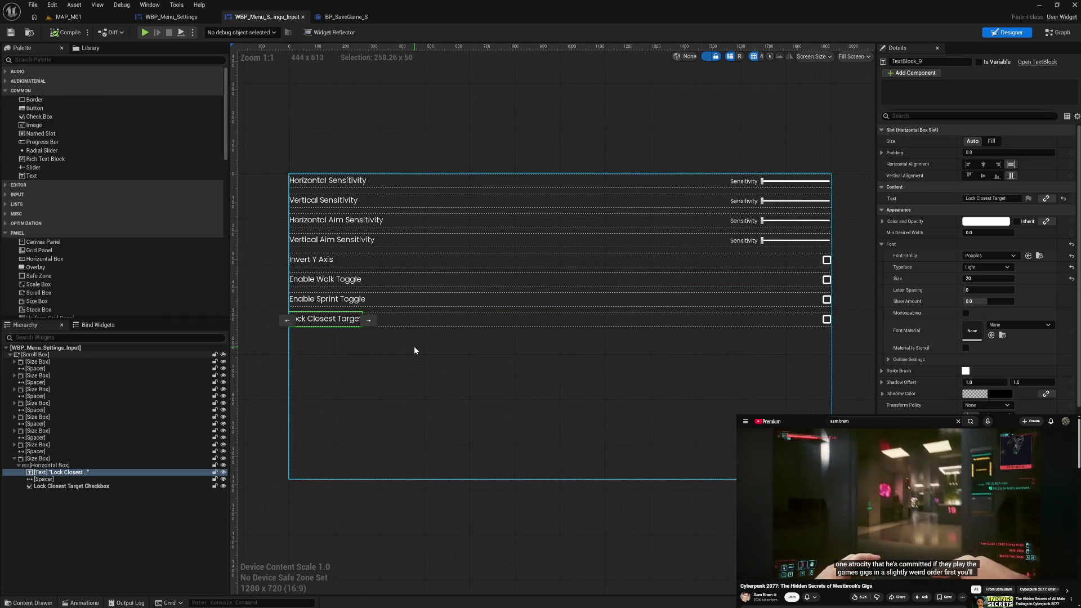
left_click(990, 199)
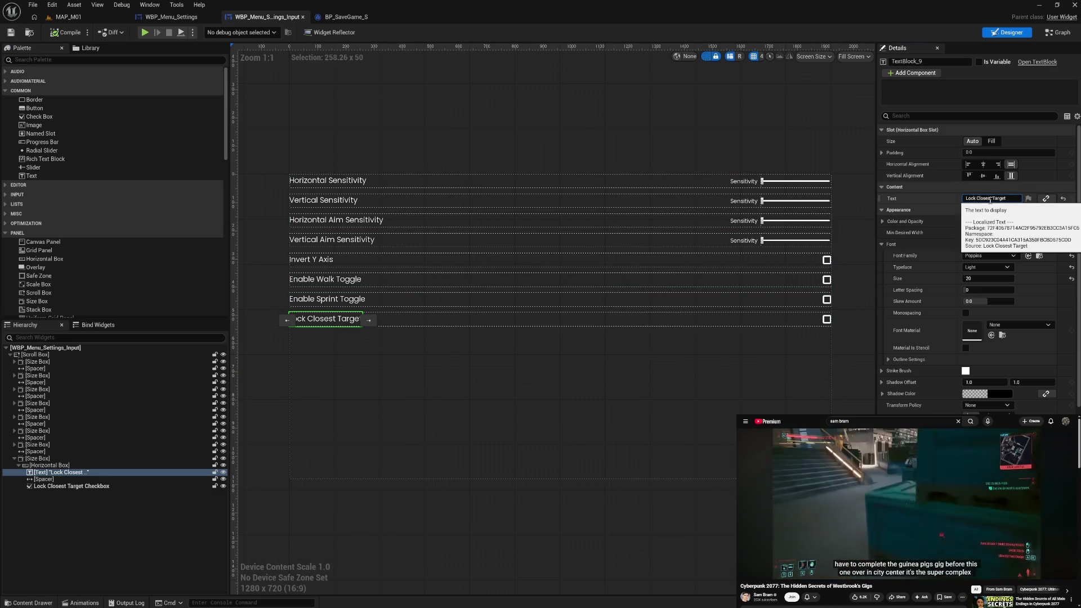
key("ctrl+a")
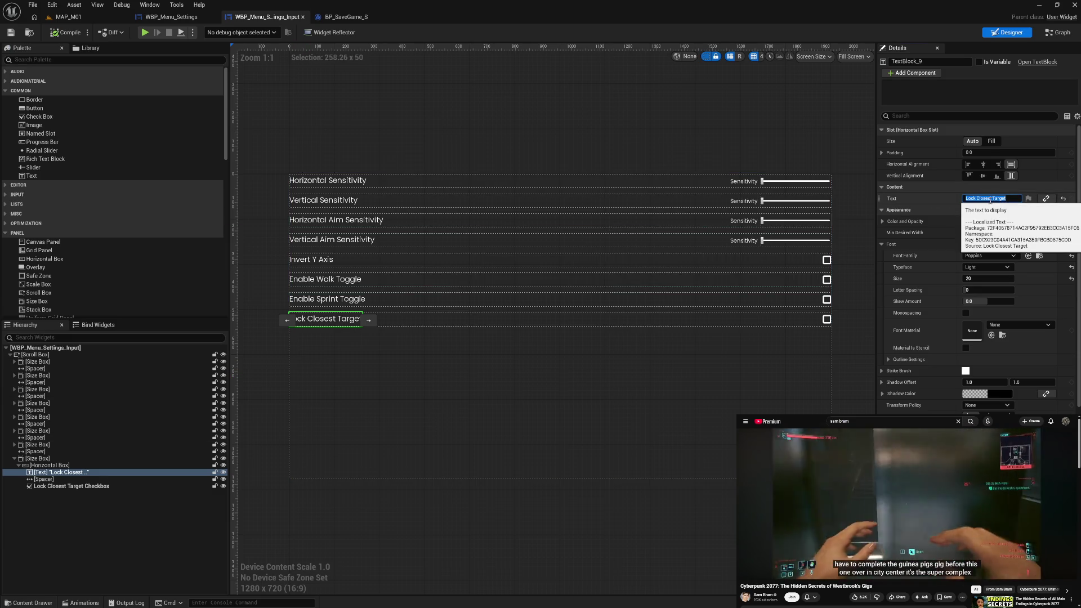
type("Target")
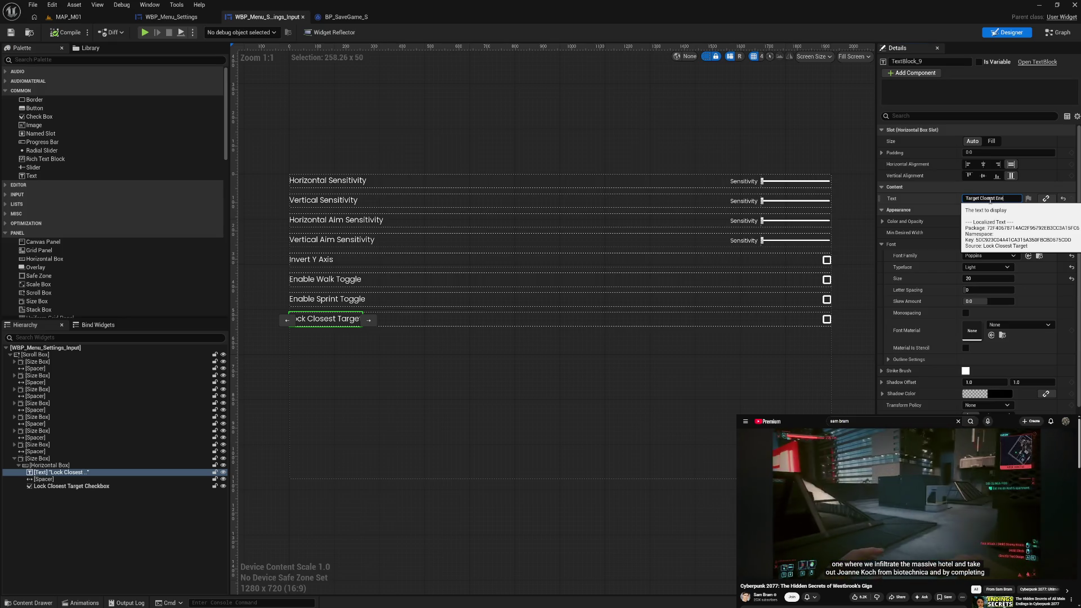
key("Return")
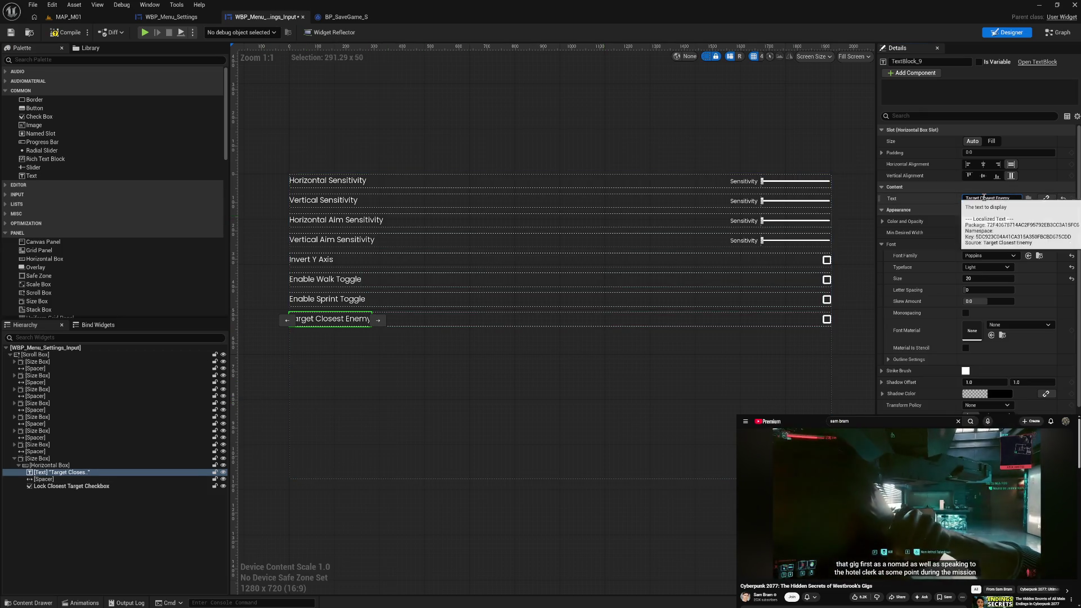
Rename the checkbox widget to Target Closest Enemy Checkbox and save the widget blueprint
left_click(64, 487)
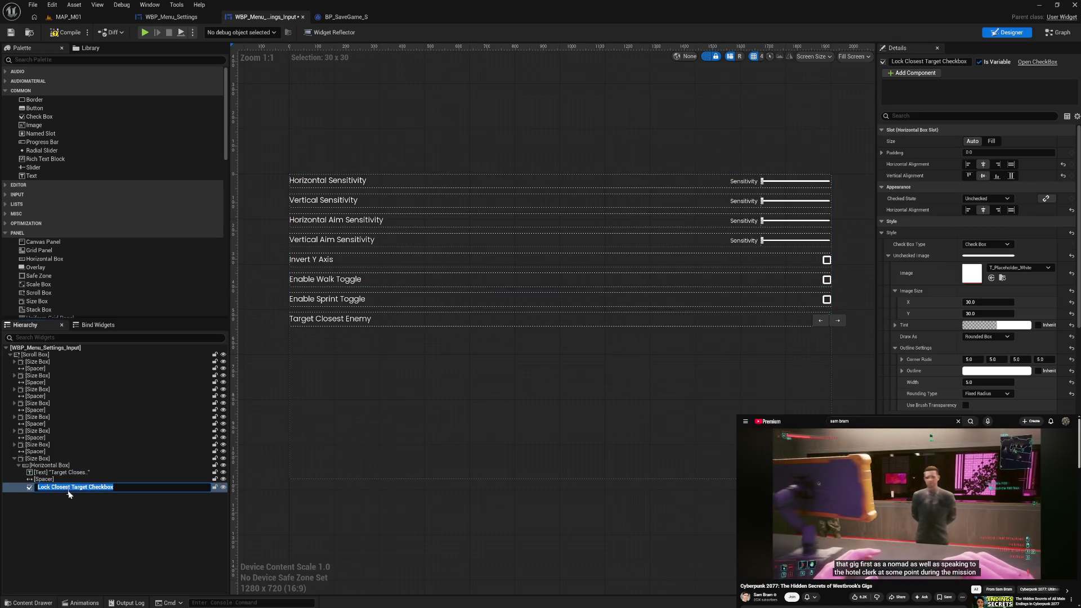
left_click(84, 488)
left_click_drag(87, 488, 51, 488)
type("Target Closest Enemy")
left_click(56, 510)
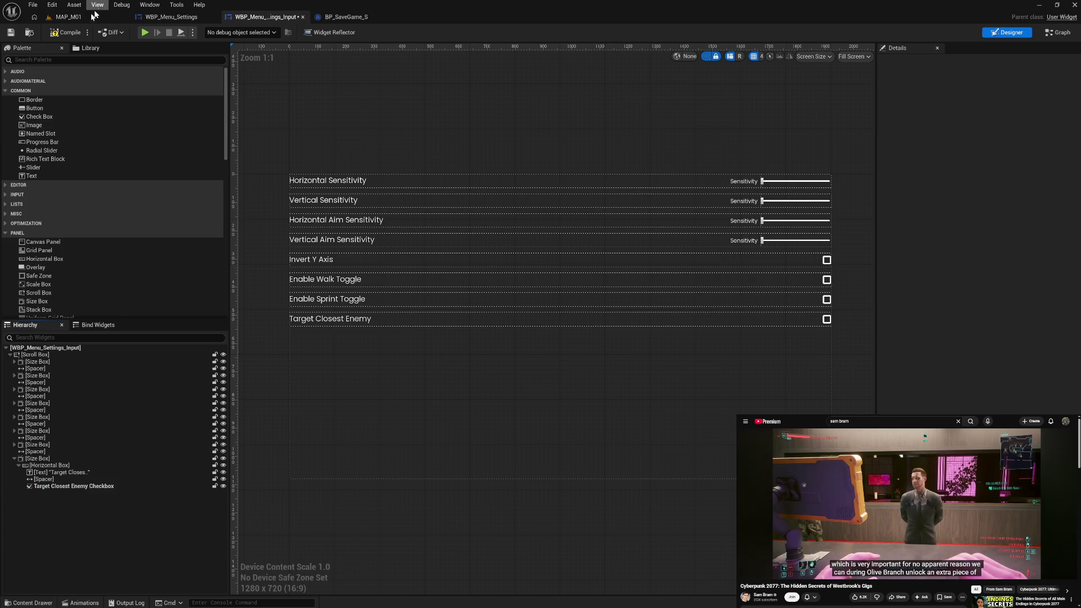
key("ctrl+s")
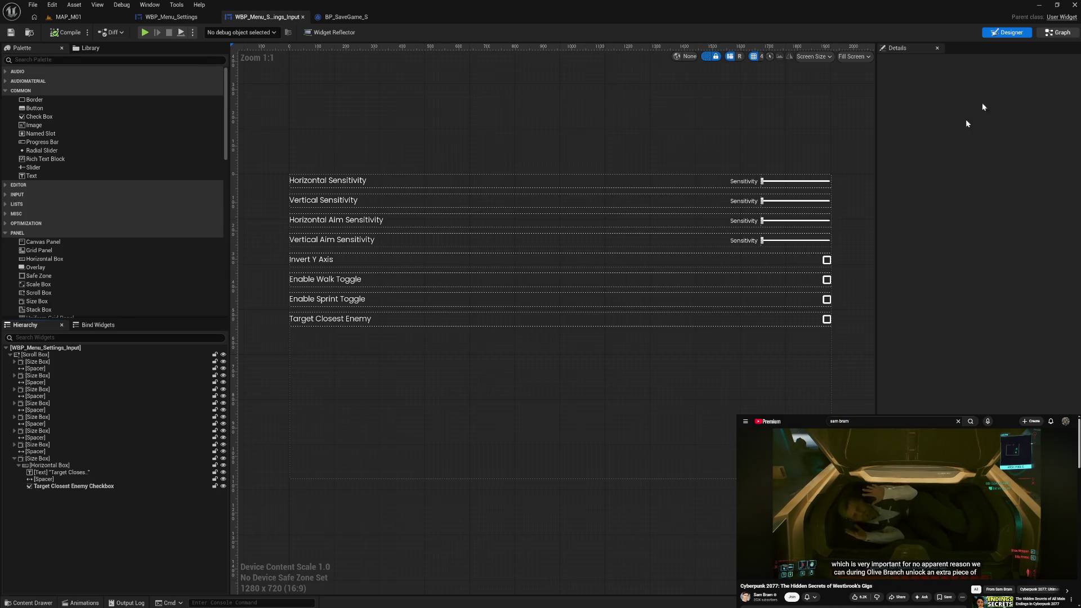
Back in the event graph, add a Set Target Closest Enemy node from User Settings
left_click(1058, 32)
left_click_drag(548, 295, 453, 341)
left_click_drag(587, 261, 610, 269)
type("set tar")
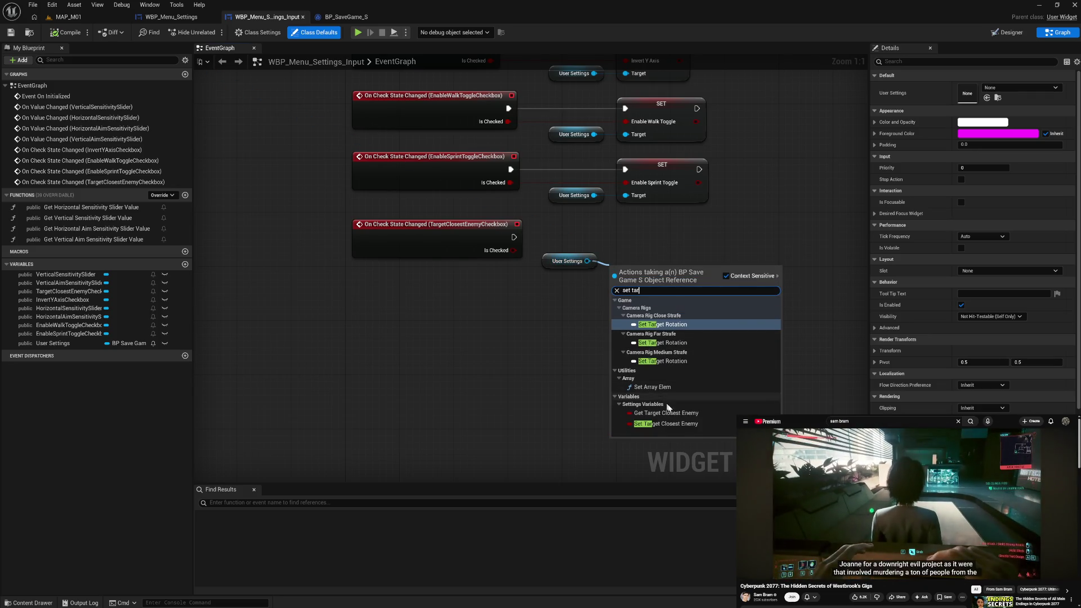
left_click(667, 423)
Wire the TargetClosestEnemyCheckbox event's execution and Is Checked into the SET node, tidy up, and compile
left_click_drag(657, 228, 664, 221)
left_click_drag(513, 250, 627, 243)
left_click_drag(517, 237, 625, 230)
left_click_drag(450, 258, 449, 251)
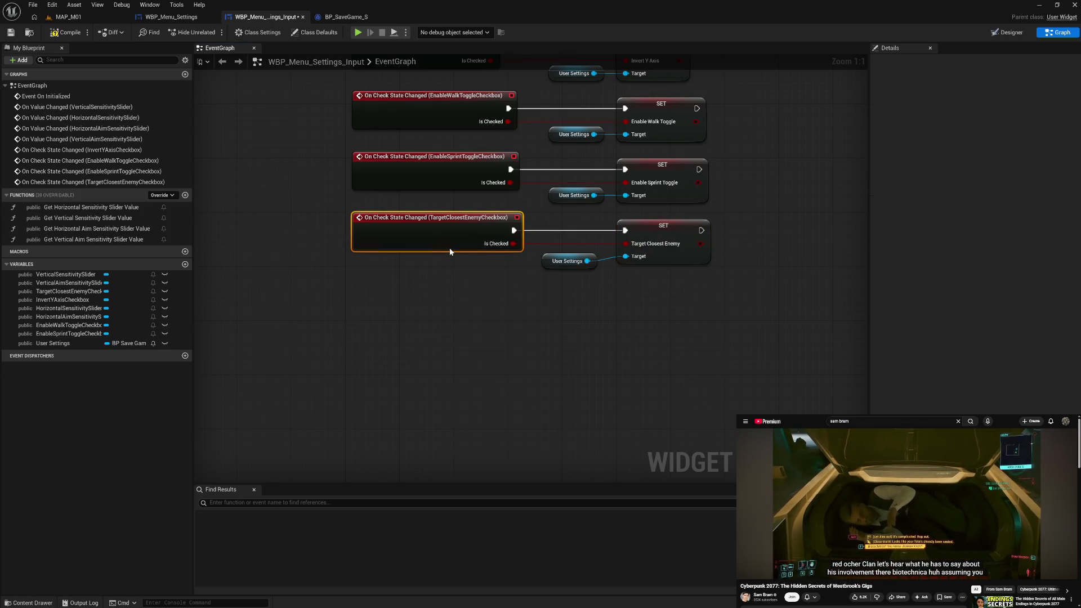
mouse_move(570, 277)
left_mouse_down()
mouse_move(606, 189)
mouse_move(651, 231)
mouse_move(667, 287)
left_mouse_up()
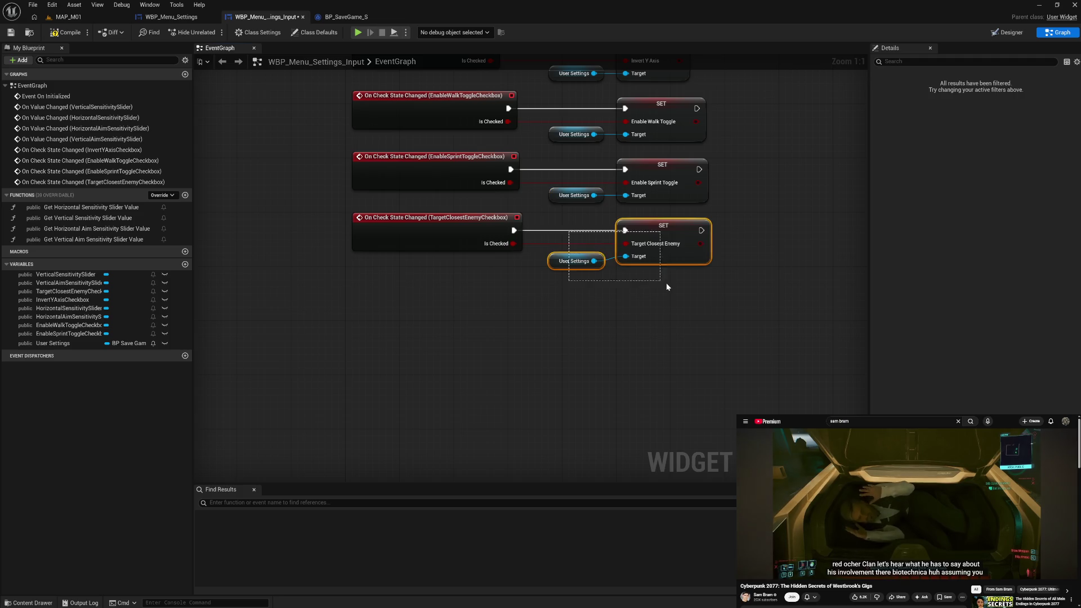
left_click(661, 295)
left_click(71, 33)
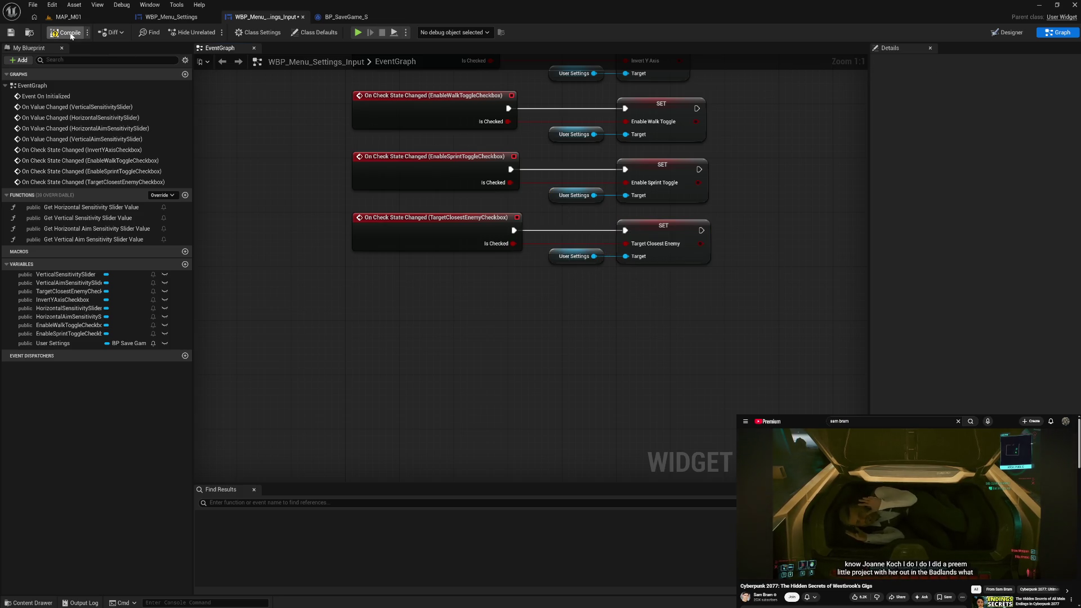
mouse_move(289, 144)
left_mouse_down()
mouse_move(306, 301)
mouse_move(314, 251)
mouse_move(309, 369)
mouse_move(296, 181)
mouse_move(317, 250)
mouse_move(309, 194)
left_mouse_up()
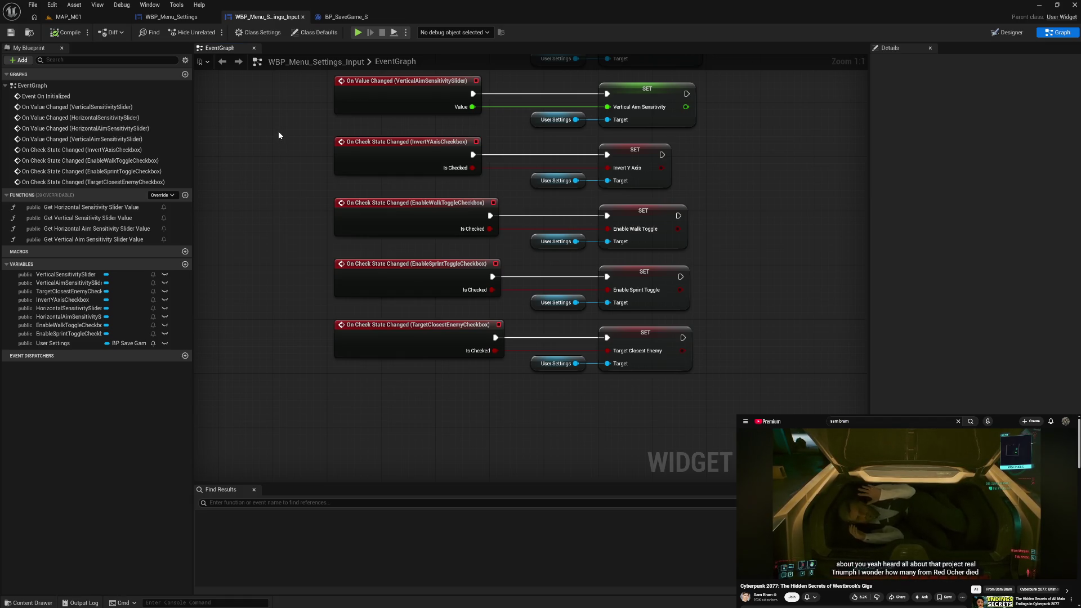
left_click_drag(304, 166, 278, 197)
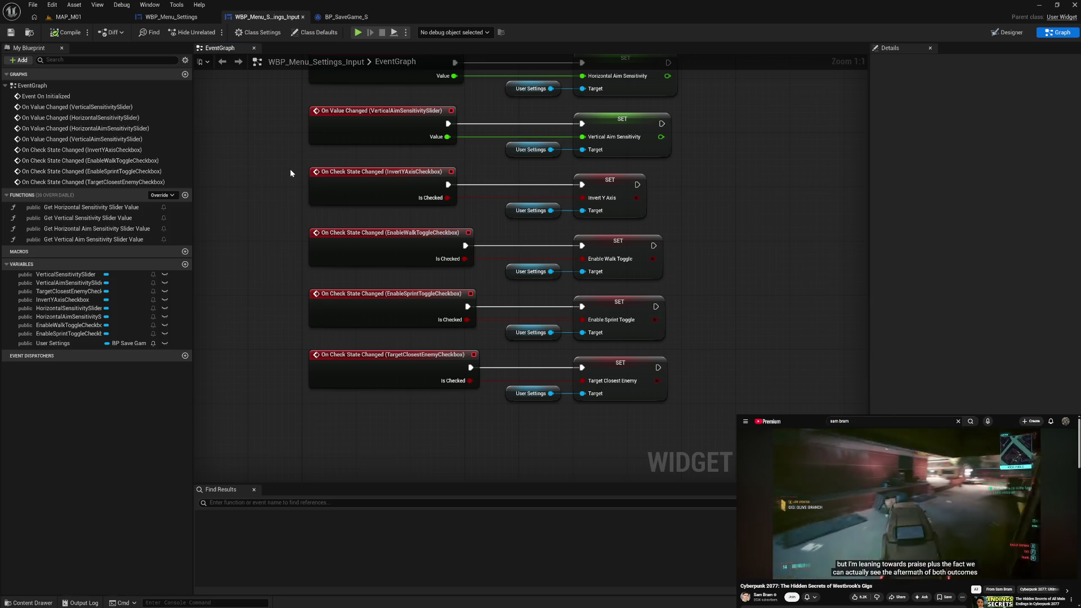
scroll(291, 173, "up", 4)
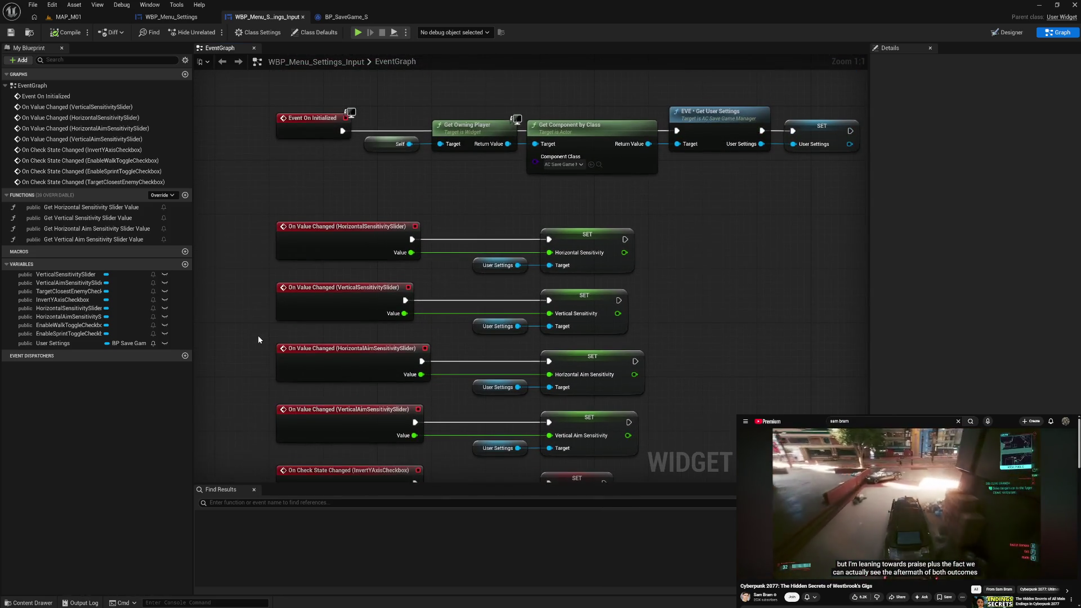
mouse_move(599, 230)
left_mouse_down()
mouse_move(391, 228)
mouse_move(454, 229)
left_mouse_up()
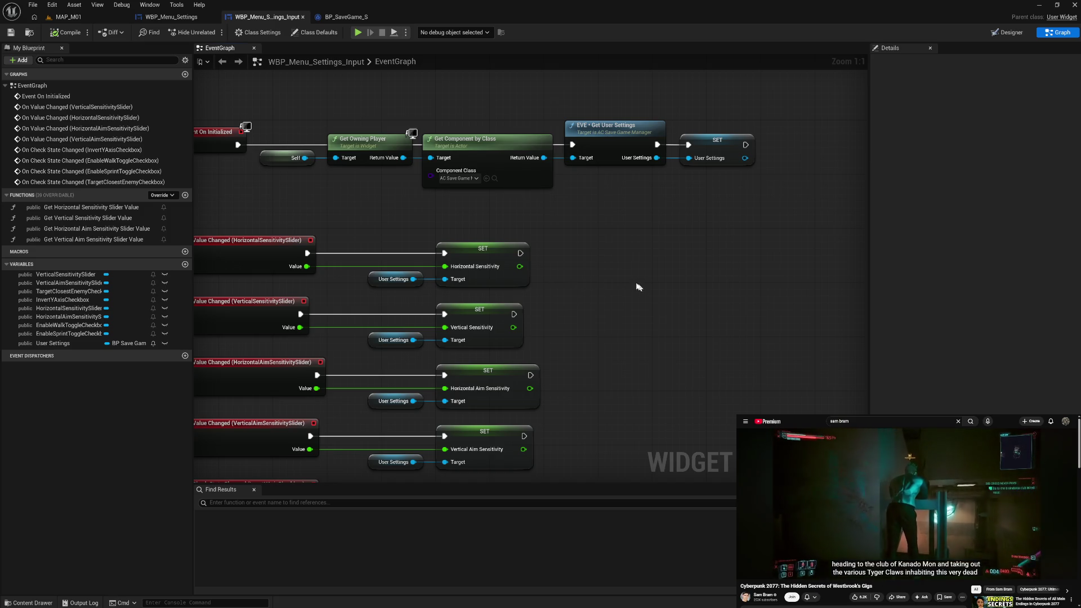
left_click_drag(642, 288, 680, 300)
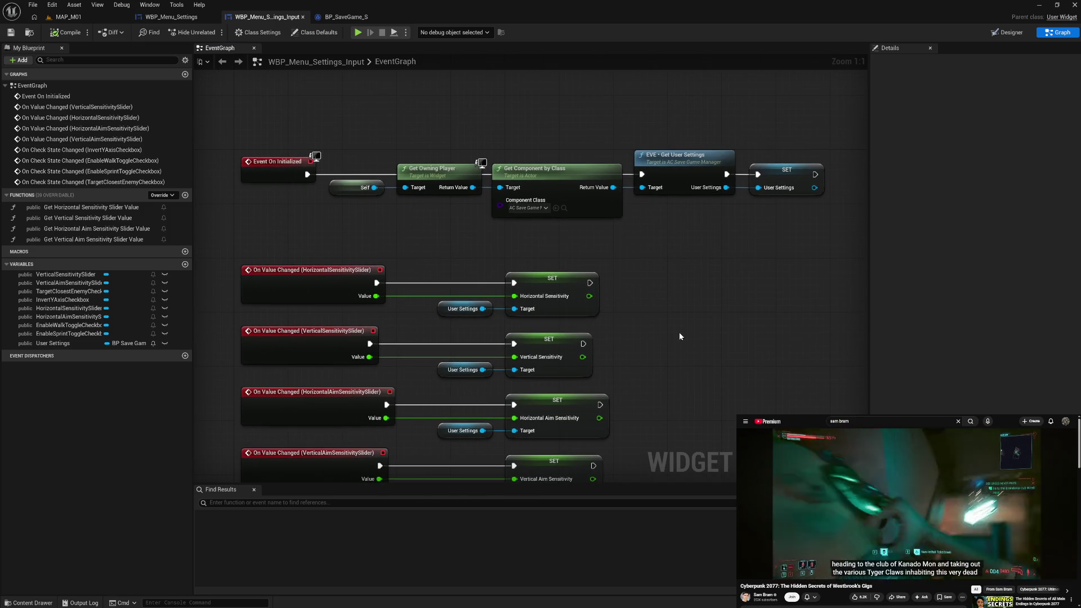
mouse_move(679, 337)
left_mouse_down()
mouse_move(647, 291)
mouse_move(666, 344)
mouse_move(661, 311)
mouse_move(703, 382)
mouse_move(700, 315)
mouse_move(693, 366)
mouse_move(678, 267)
mouse_move(675, 321)
left_mouse_up()
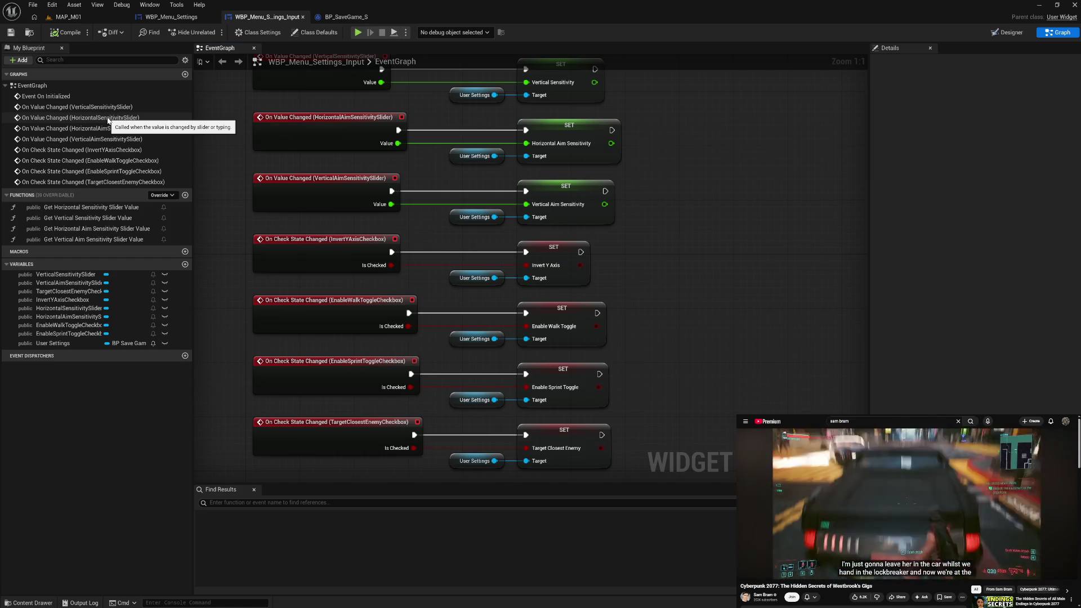
left_click_drag(679, 222, 674, 257)
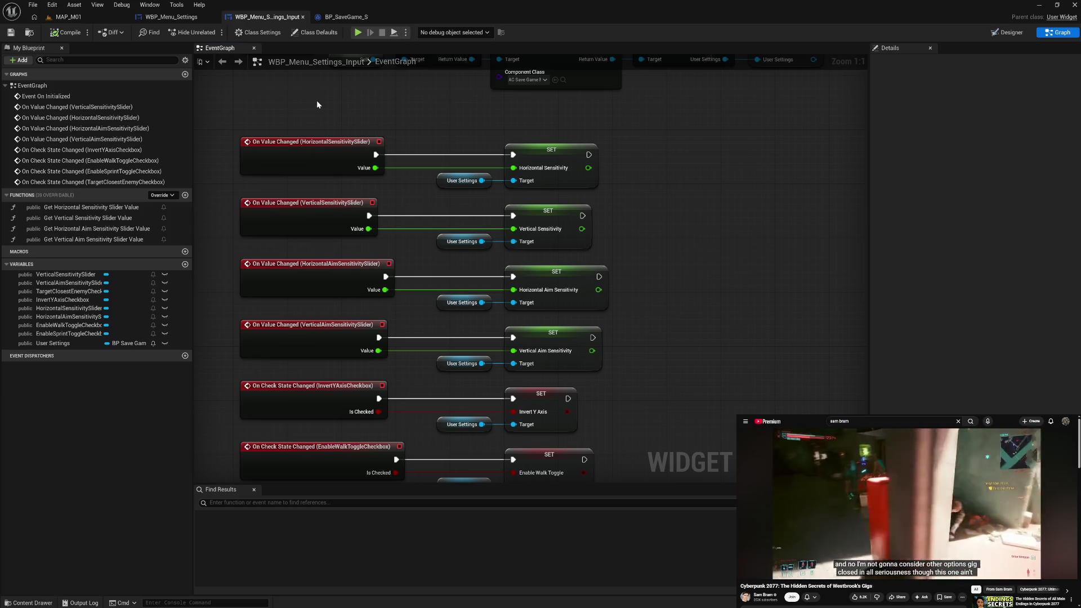
Go to the WBP_Menu_Settings graph and open the Button Clicked function from the Button Clicked Events group
left_click(171, 17)
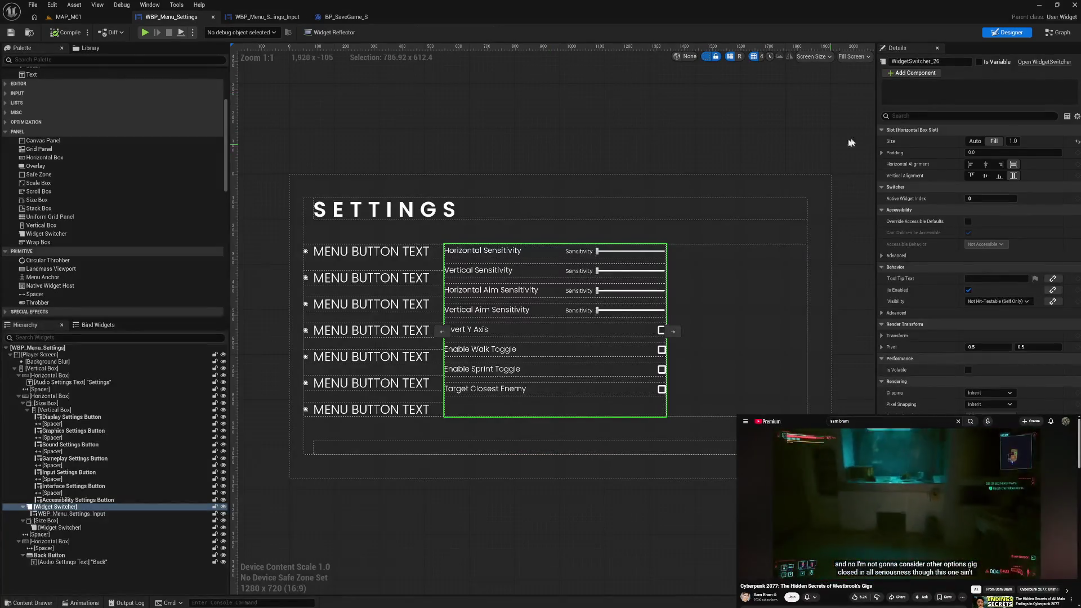
left_click(1054, 32)
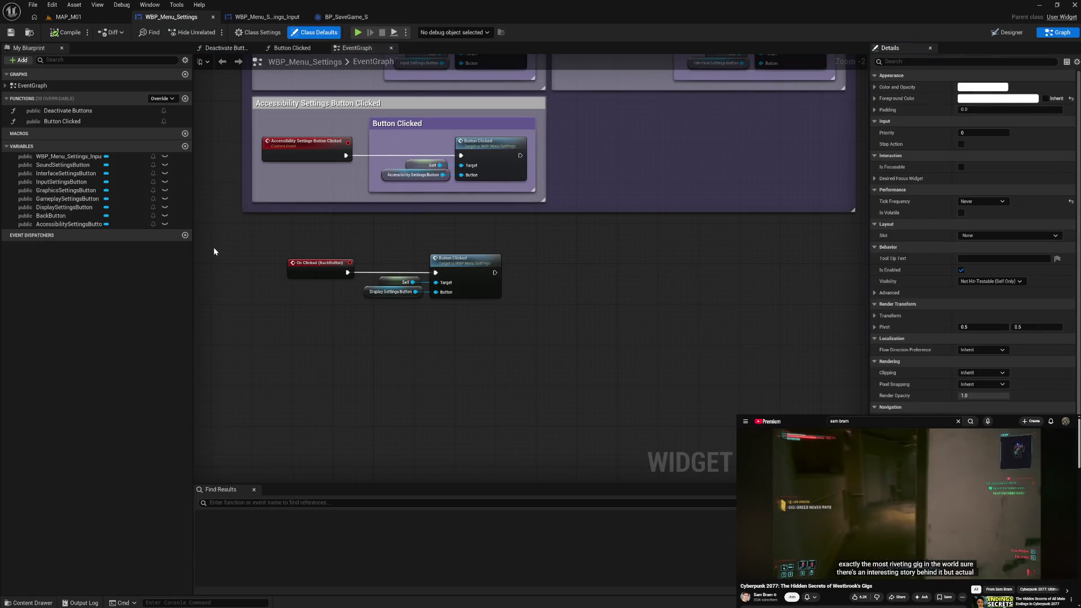
left_click_drag(224, 221, 202, 456)
left_click_drag(319, 235, 338, 359)
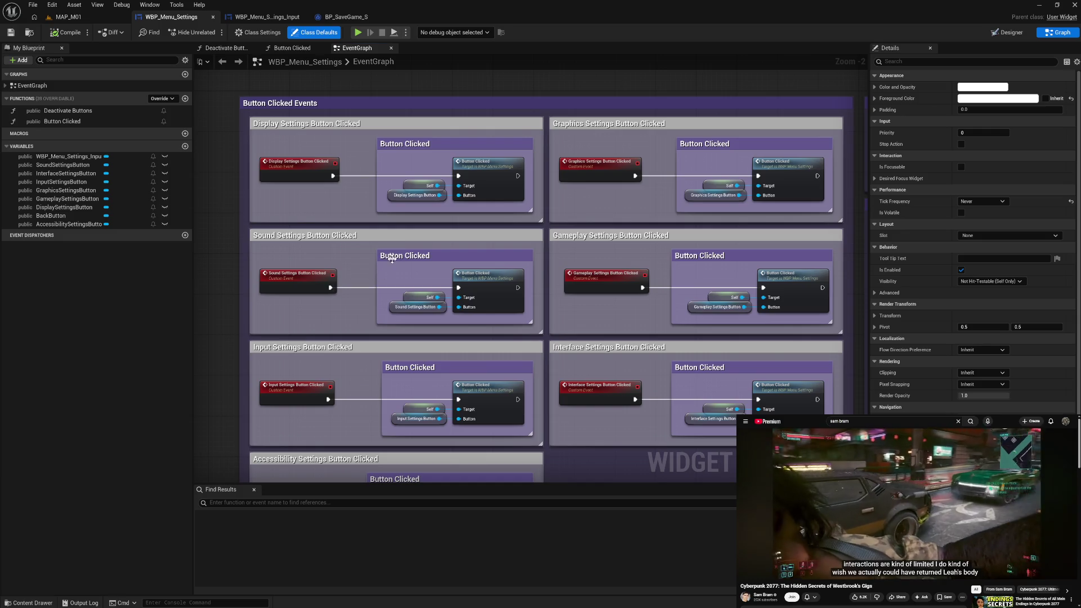
double_click(496, 182)
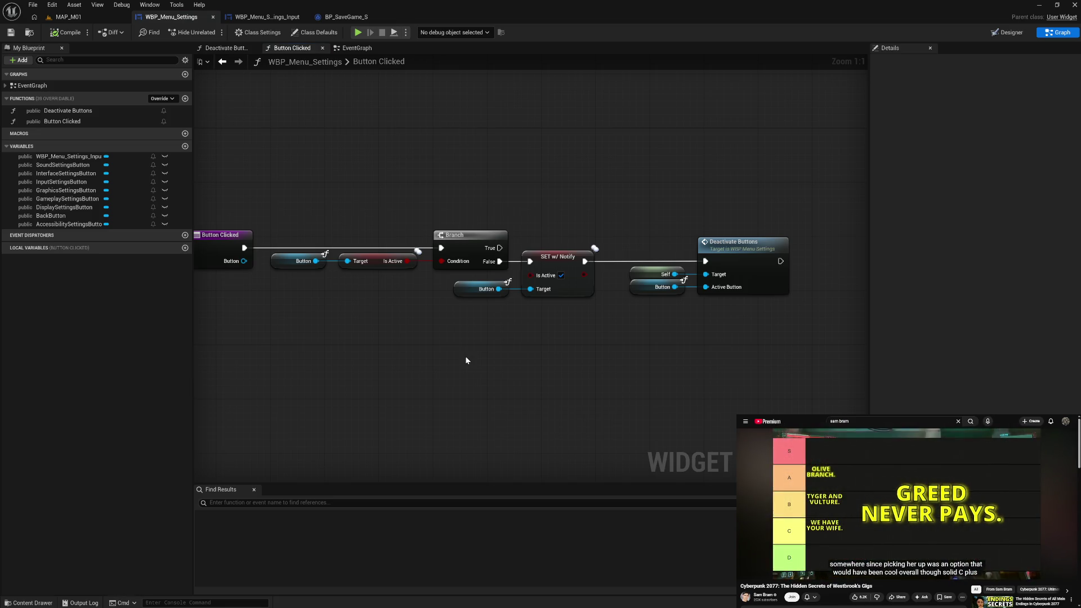
Add an EVE Get Save Game Manager node wired into an EVE Save User Settings call, then arrange both
right_click(467, 361)
type("get")
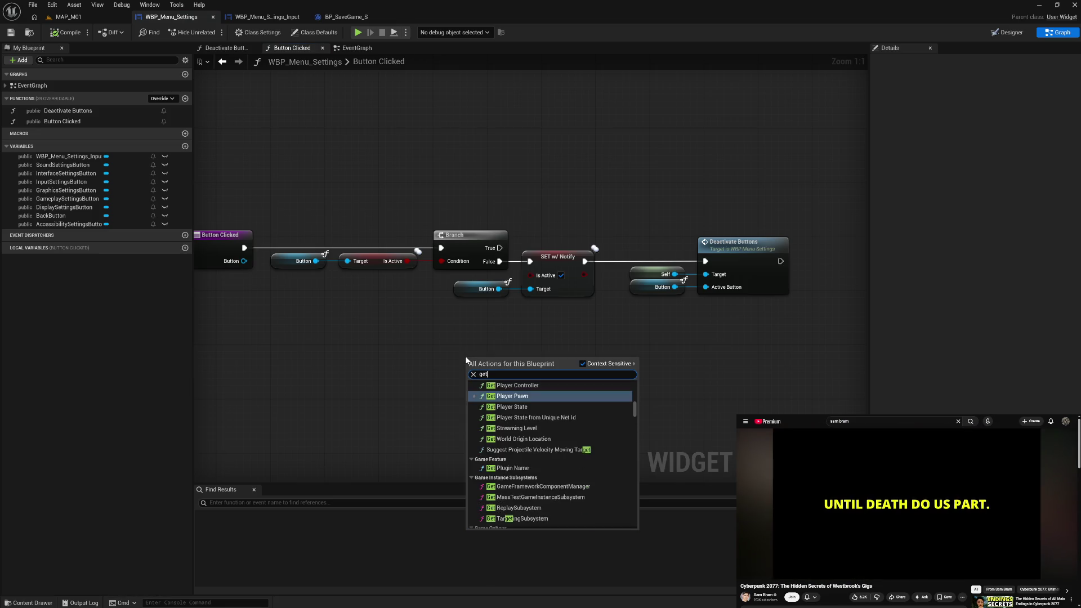
type(" save")
left_click(522, 416)
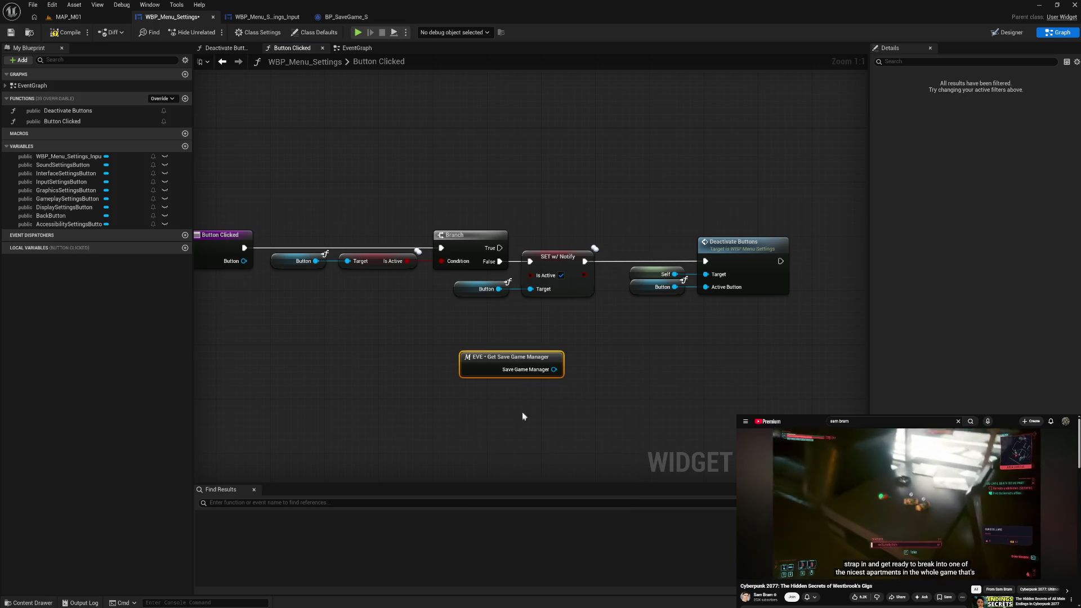
left_click_drag(536, 371, 573, 373)
type("save")
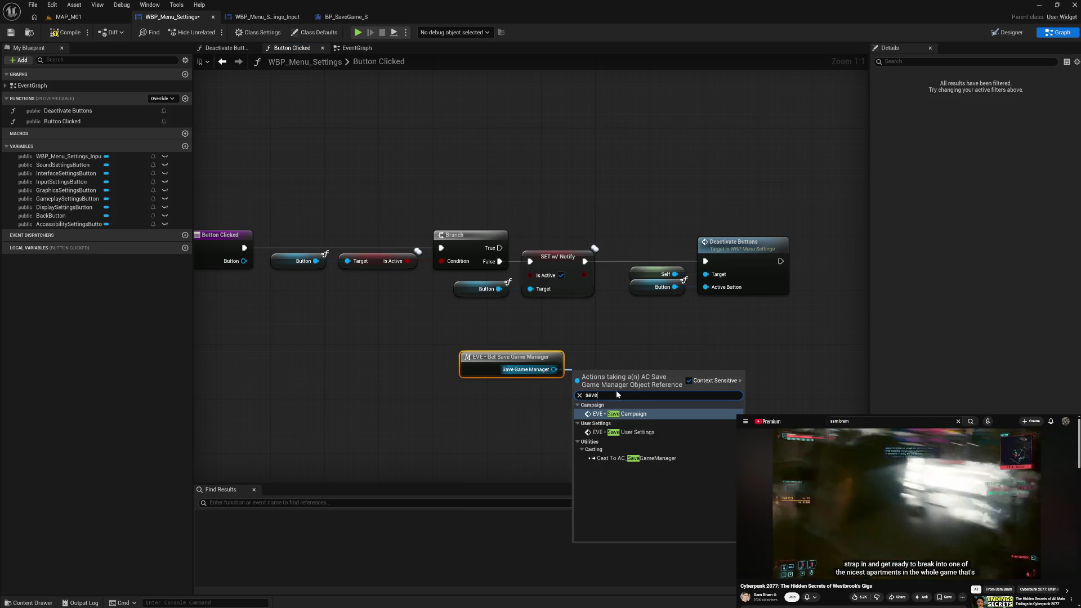
left_click(630, 432)
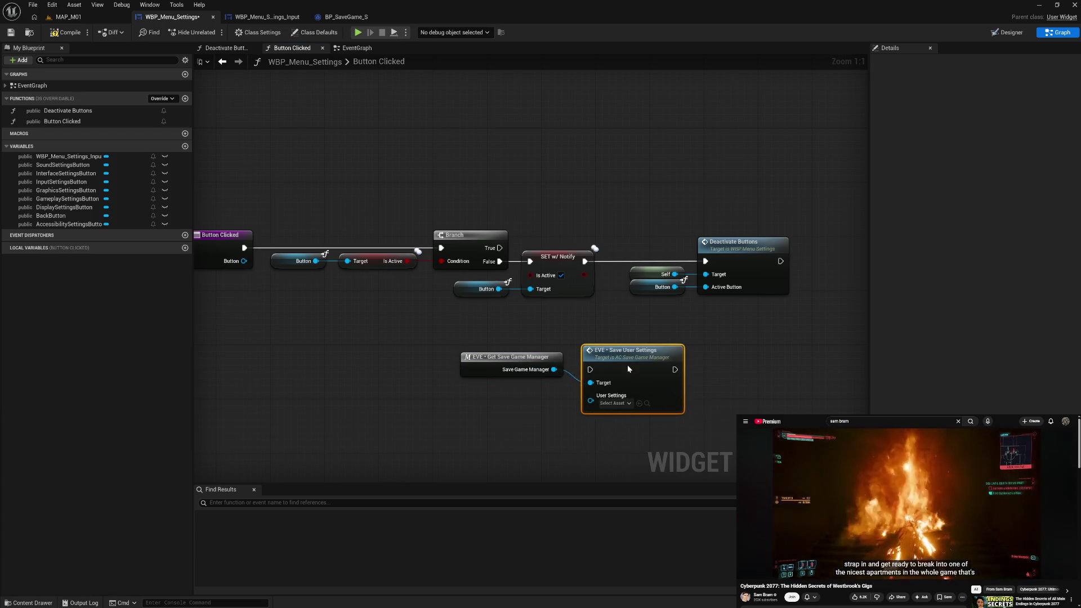
left_click_drag(622, 359, 621, 353)
mouse_move(543, 343)
left_mouse_down()
mouse_move(605, 382)
mouse_move(631, 349)
left_mouse_up()
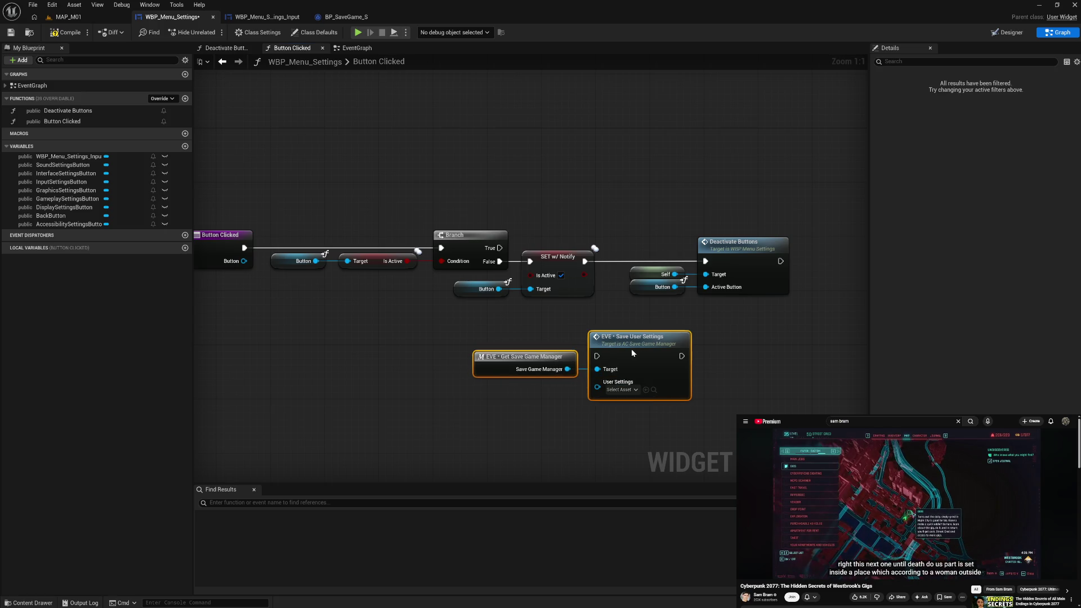
left_click(566, 400)
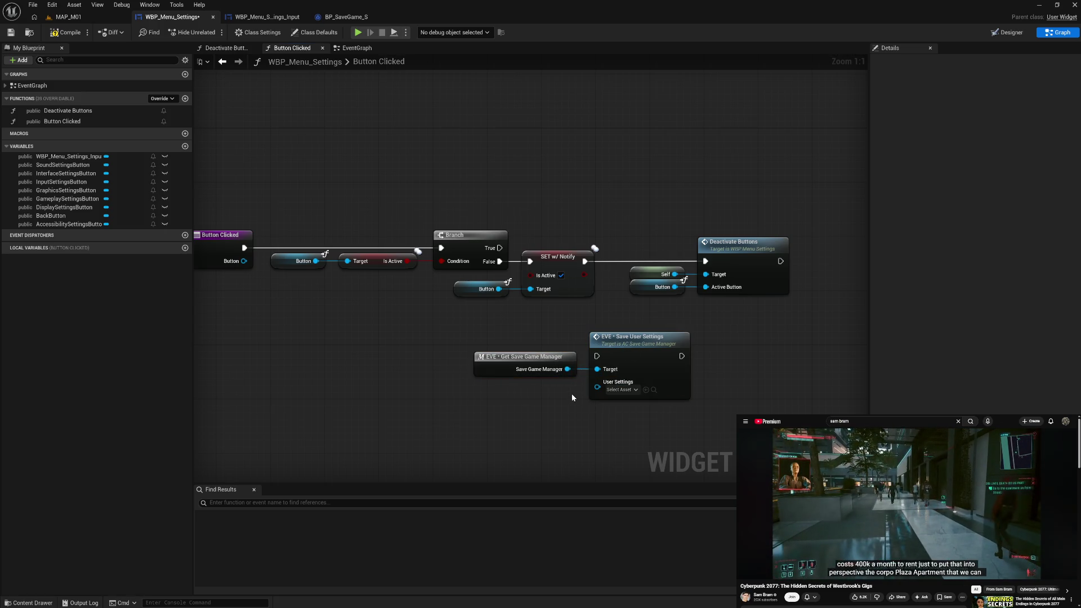
left_click(639, 359)
Inspect Save User Settings in AC_SaveGameManager, close it, and return via BP_SaveGame_S to WBP_Menu_Settings_Input
double_click(639, 358)
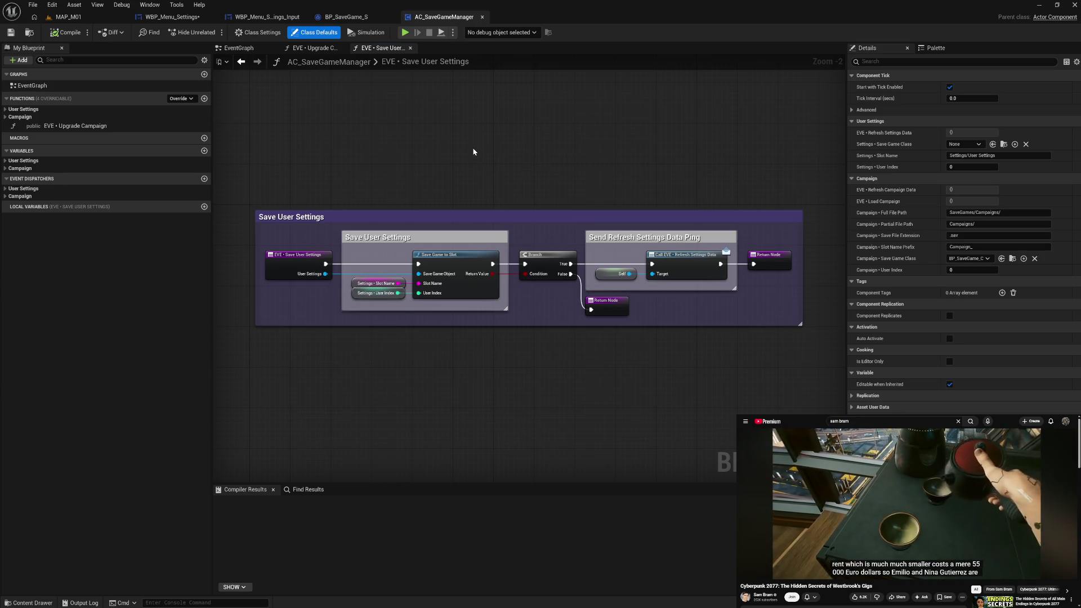
left_click(411, 49)
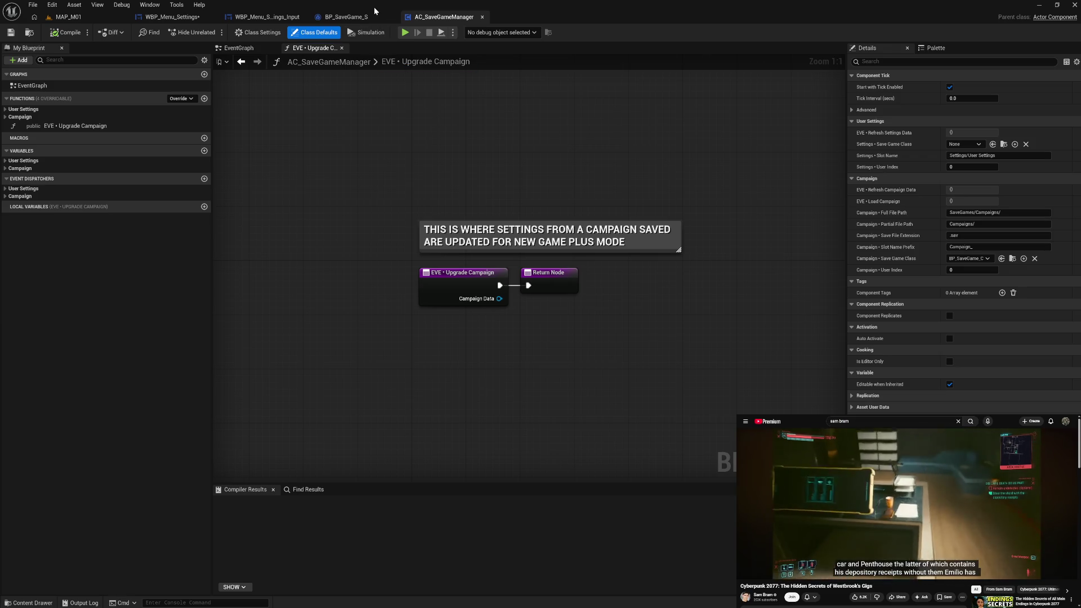
left_click(349, 17)
left_click(278, 18)
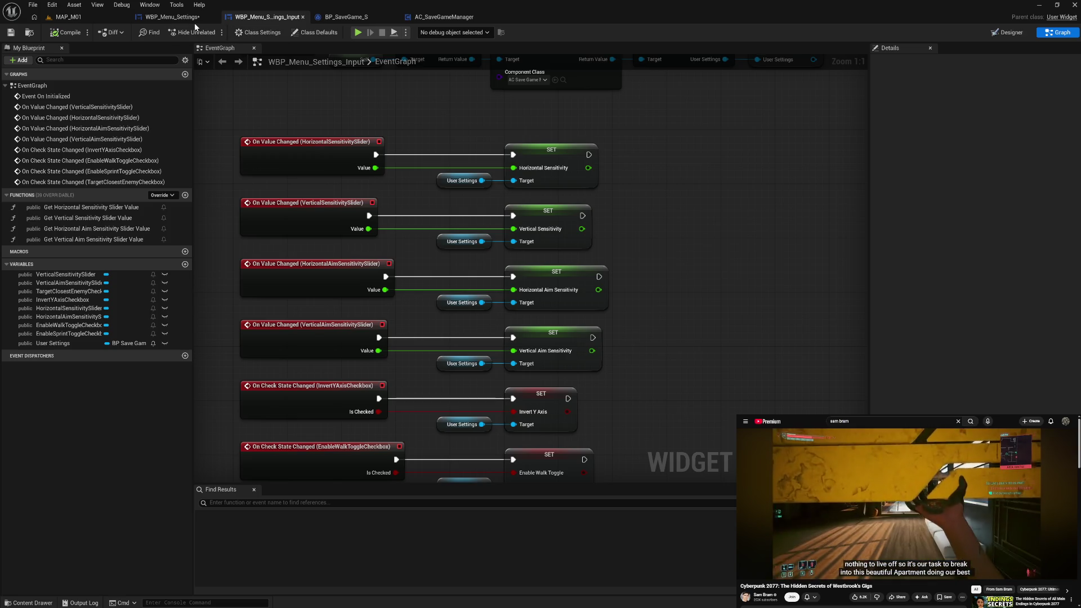
In the Button Clicked graph, wire Deactivate Buttons' exec output into Save User Settings
left_click(168, 16)
left_click(554, 316)
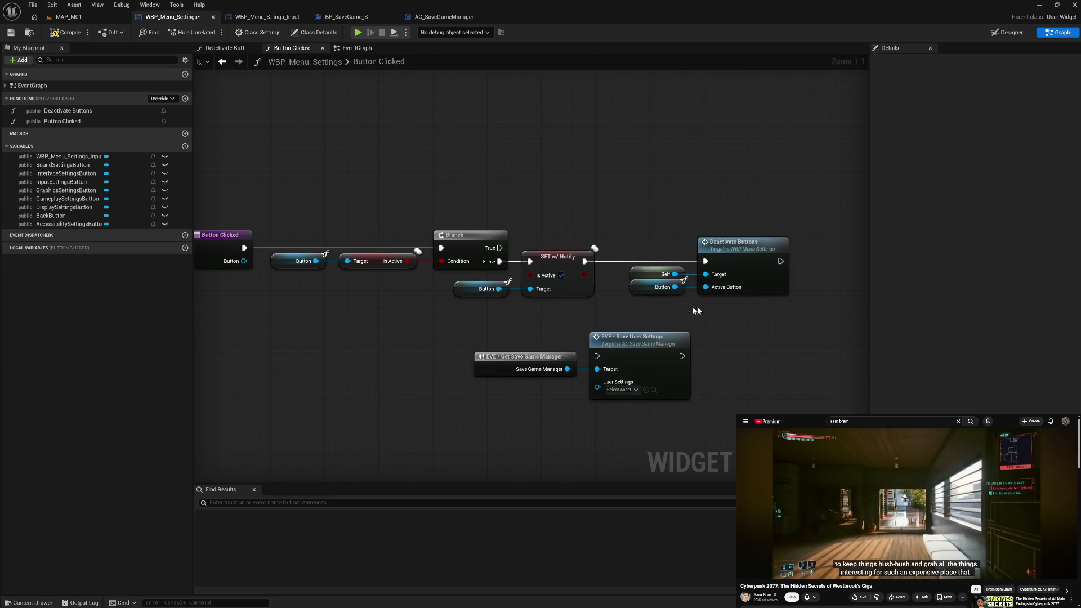
mouse_move(780, 262)
left_mouse_down()
mouse_move(714, 315)
mouse_move(598, 357)
left_mouse_up()
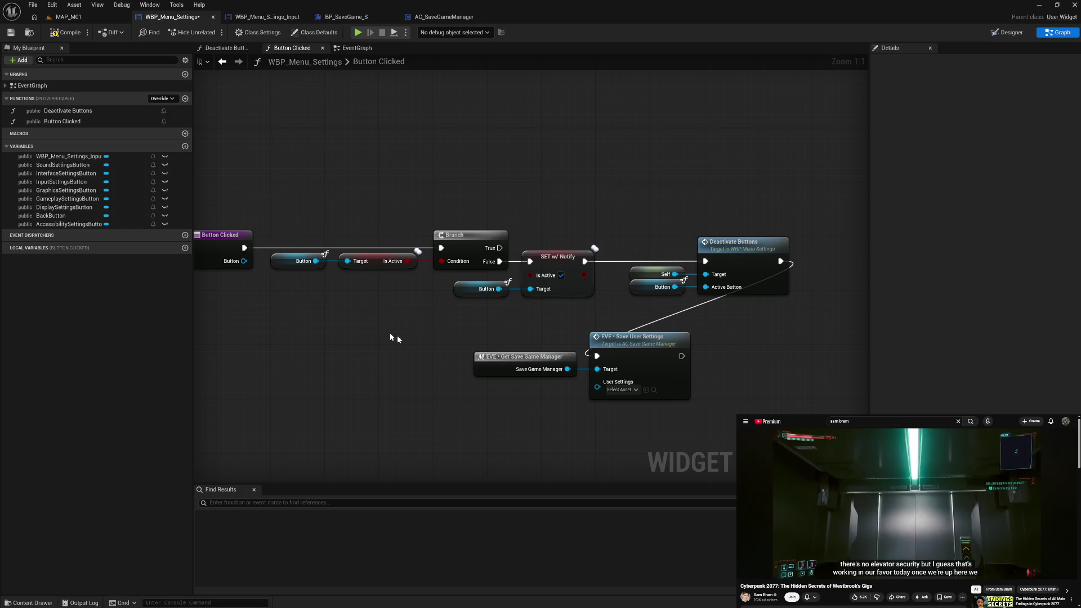
Duplicate the Get Save Game Manager node and connect it to a new EVE - Get User Settings node
left_click(510, 369)
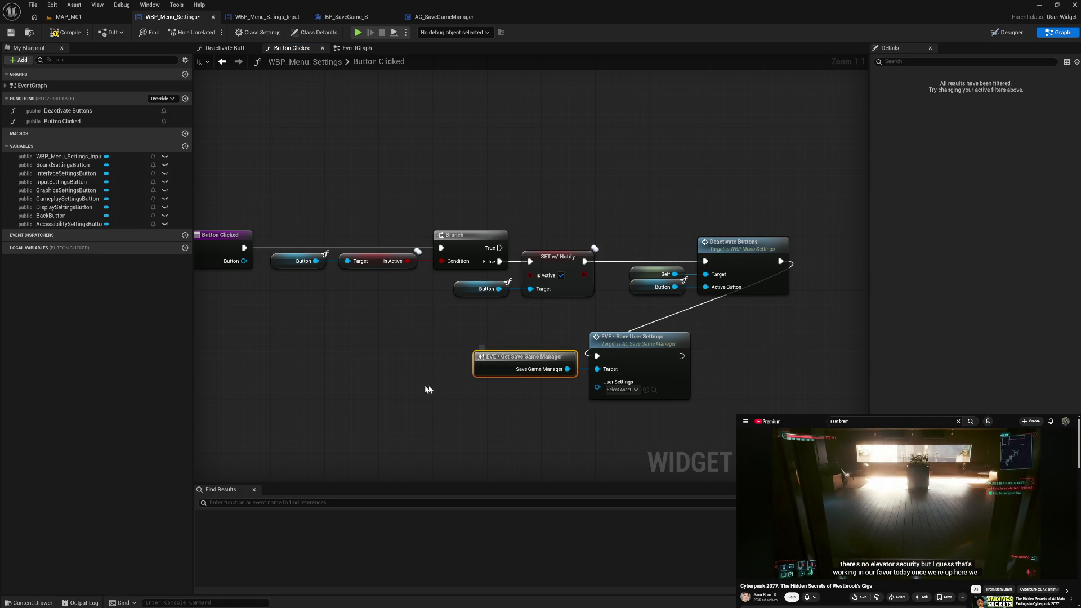
key("ctrl+c")
key("ctrl+v")
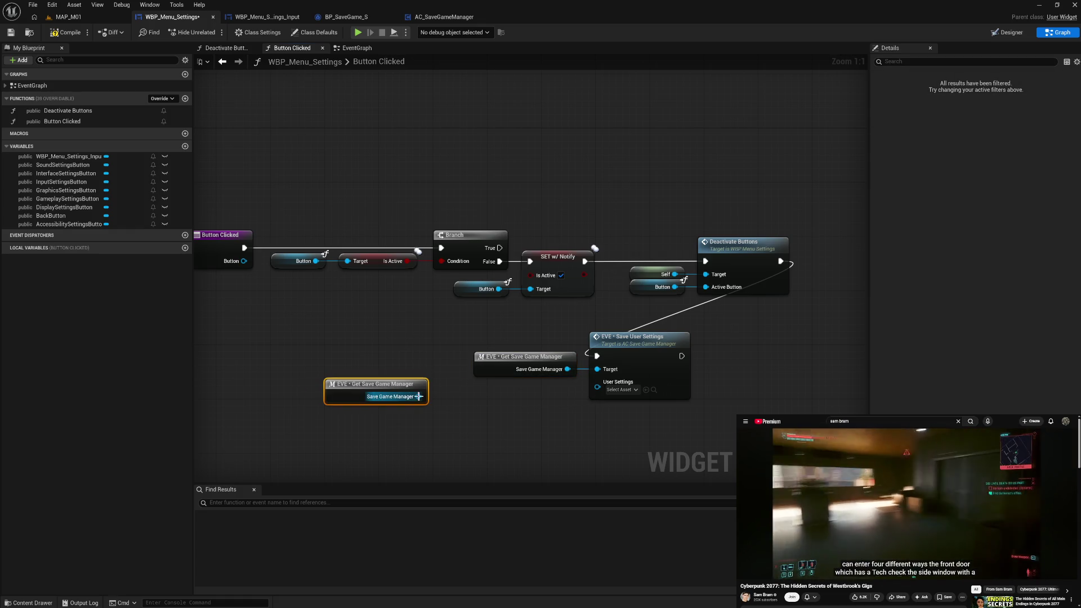
left_click_drag(450, 398, 451, 397)
type("get")
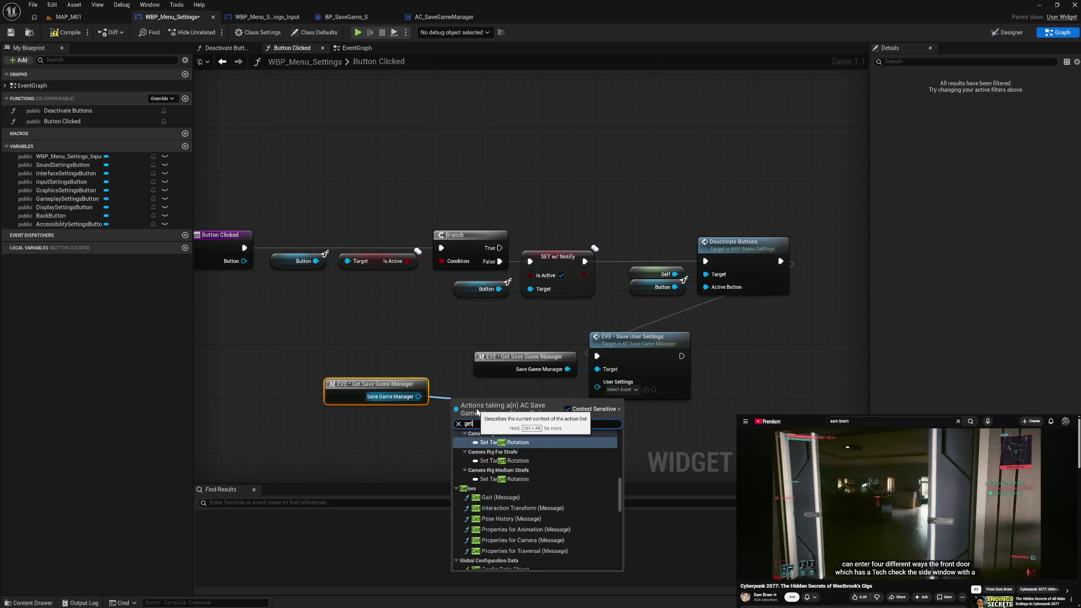
type(" set")
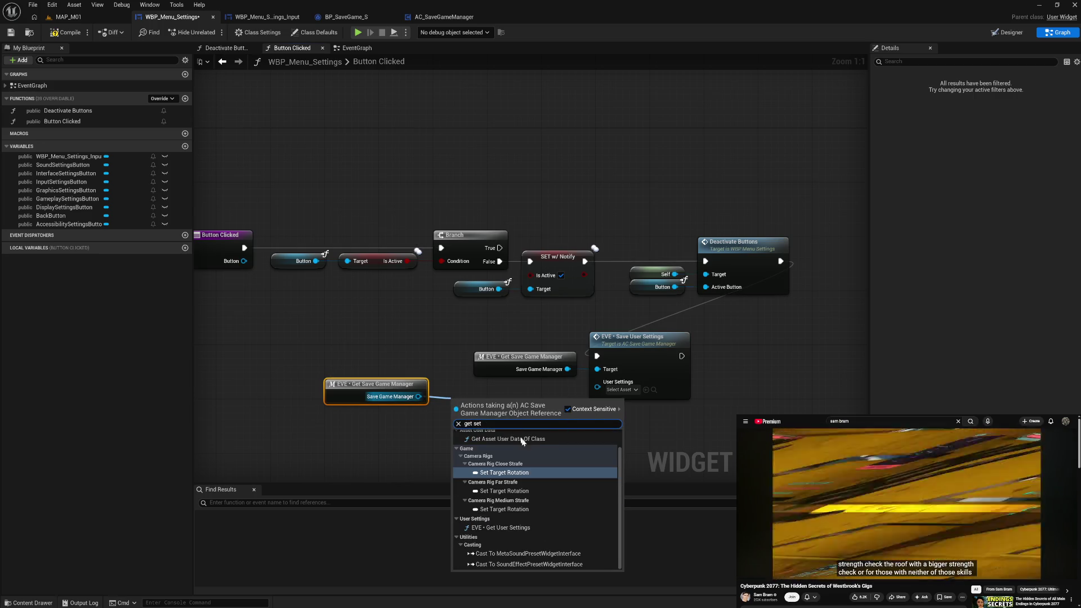
scroll(534, 456, "down", 1)
left_click(509, 512)
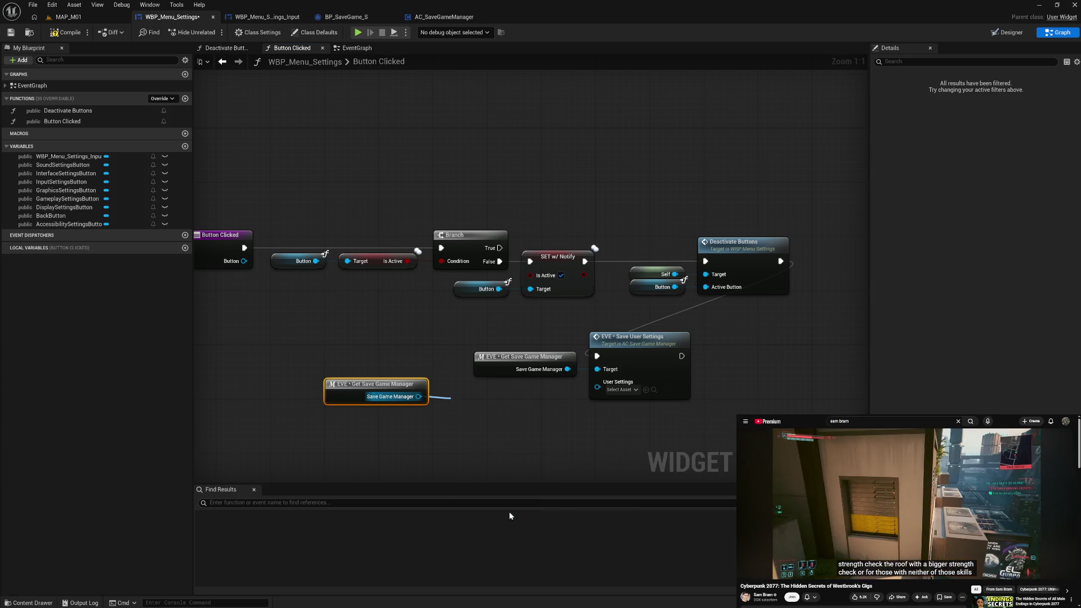
Move the duplicate manager and Get User Settings nodes together and align them neatly
left_click_drag(334, 384, 365, 439)
left_click(507, 412, "ctrl")
mouse_move(507, 412)
left_mouse_down()
mouse_move(421, 396)
mouse_move(418, 353)
mouse_move(597, 356)
left_mouse_up()
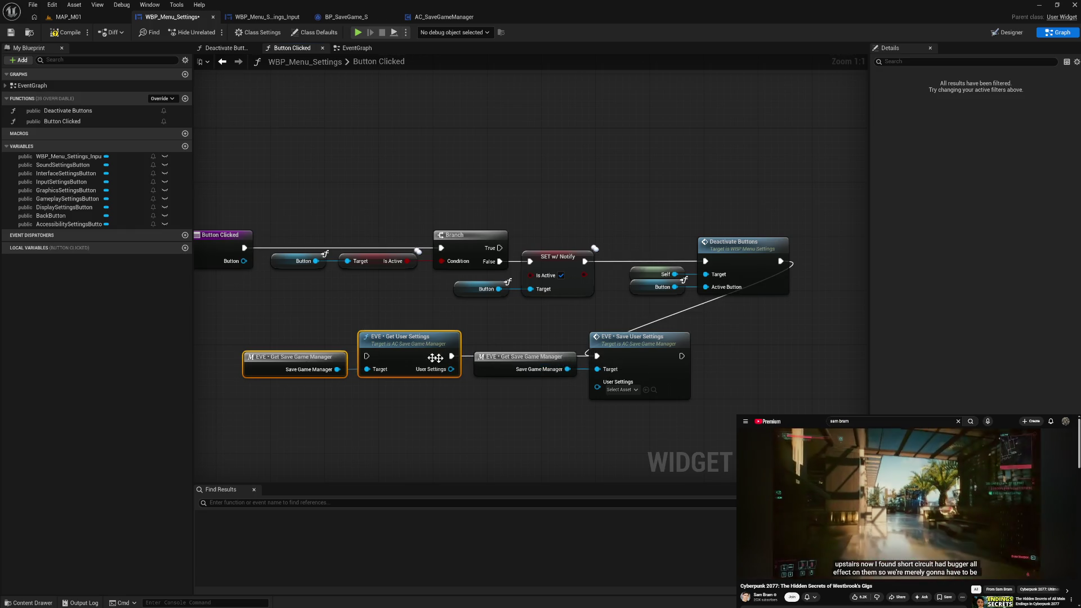
left_click_drag(406, 358, 401, 359)
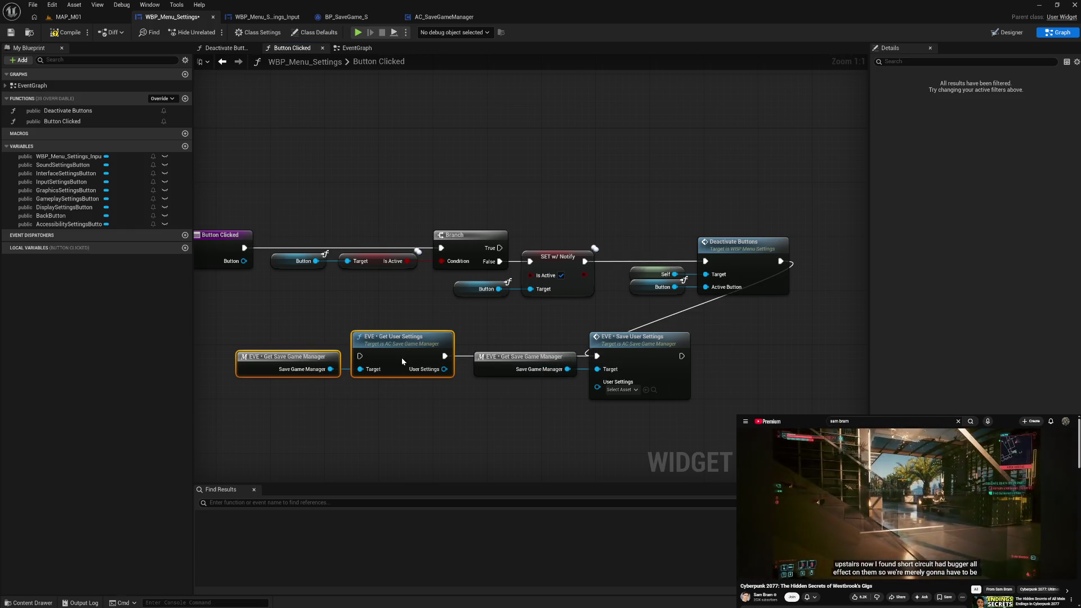
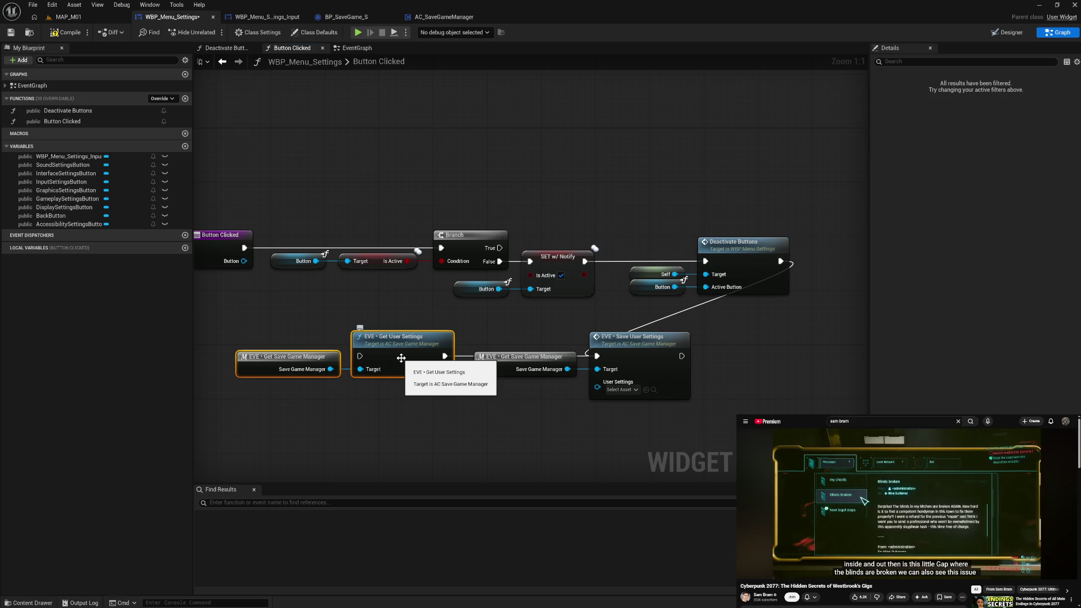
Feed Get User Settings into Save User Settings, run it after Deactivate Buttons, and recompile warning-free
mouse_move(458, 373)
left_mouse_down()
mouse_move(625, 397)
mouse_move(598, 385)
left_mouse_up()
left_click(483, 315)
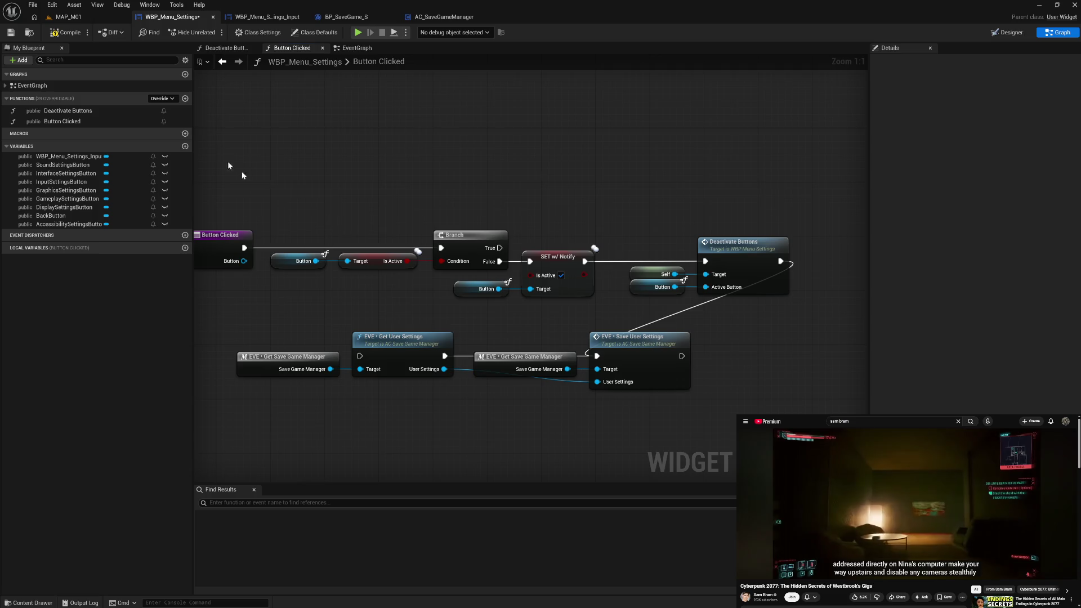
left_click(63, 31)
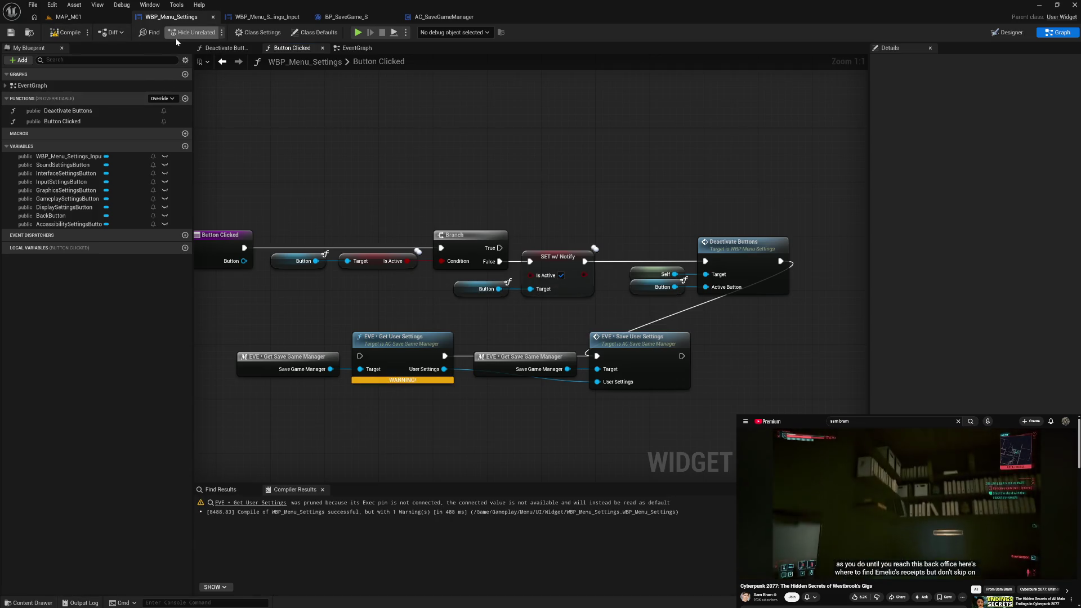
left_click_drag(781, 261, 360, 356)
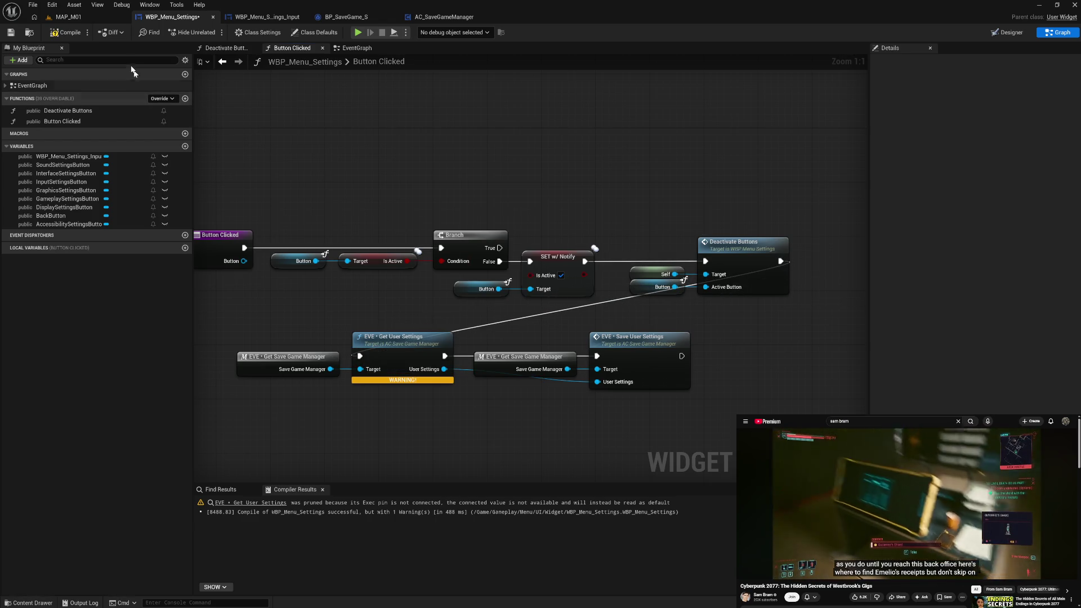
left_click(62, 32)
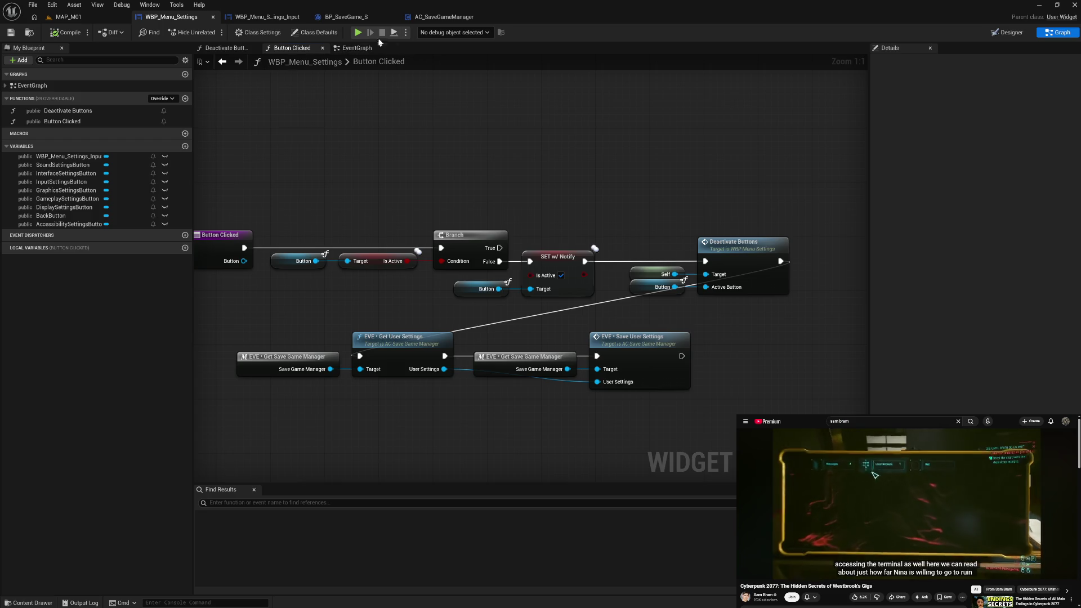
key("Down")
key("Down")
key("Down")
key("Return")
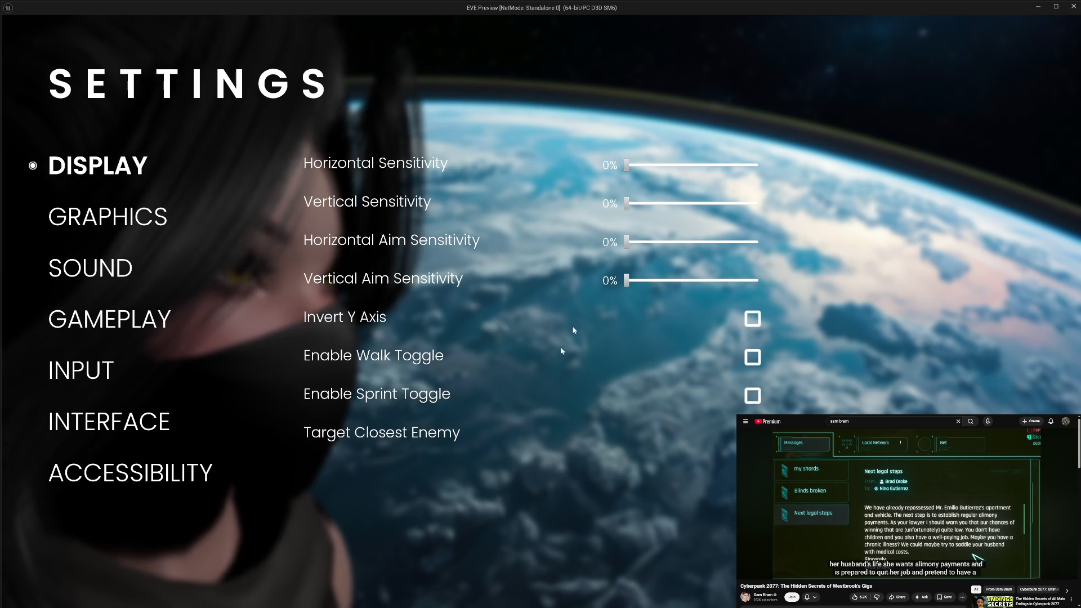
key("Escape")
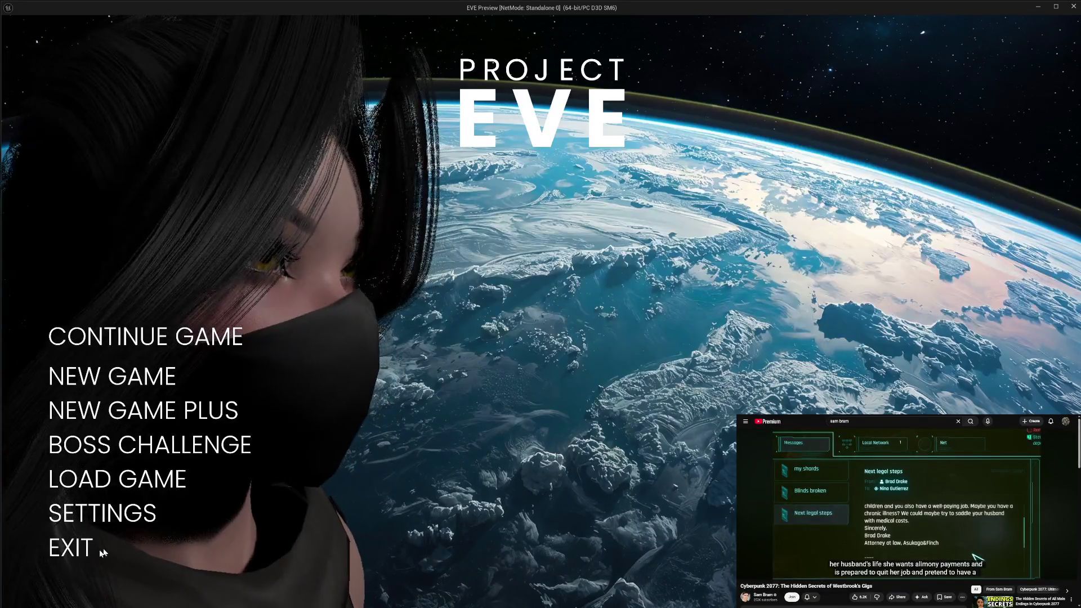
left_click(84, 549)
left_click(266, 17)
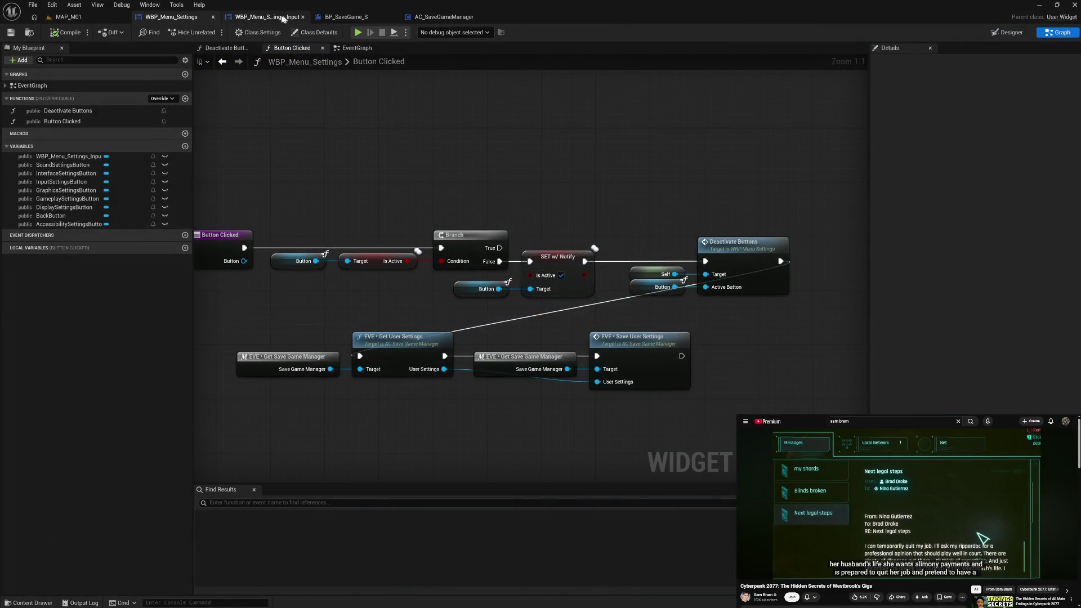
Add a Horizontal Sensitivity Slider getter with a Set Value node in the WBP_Menu_Settings_Input graph
left_click_drag(645, 155, 670, 296)
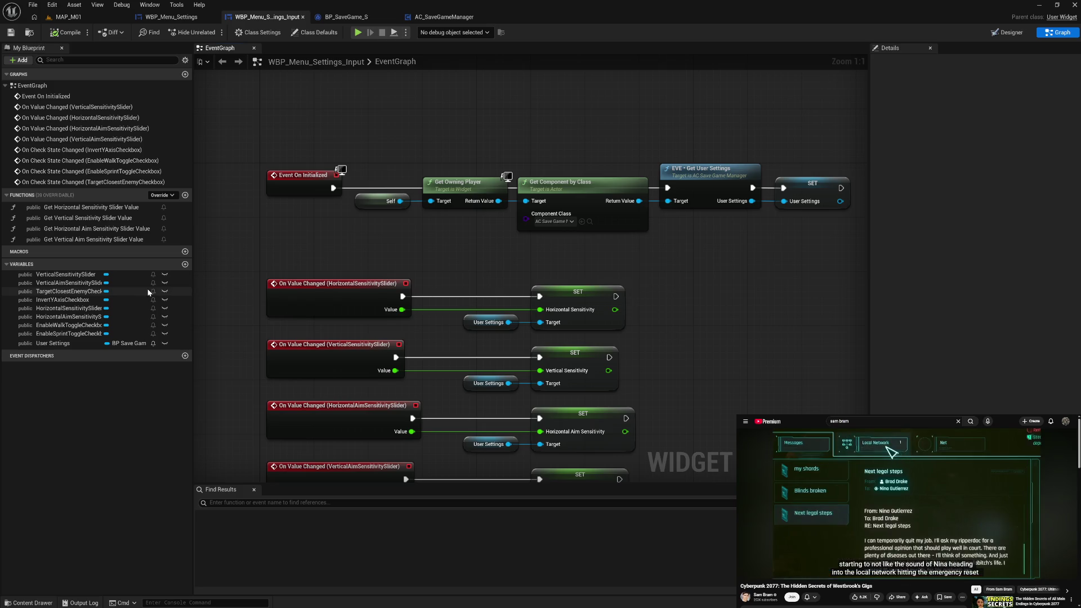
mouse_move(421, 236)
left_mouse_down()
mouse_move(452, 354)
mouse_move(600, 290)
mouse_move(697, 230)
mouse_move(865, 210)
left_mouse_up()
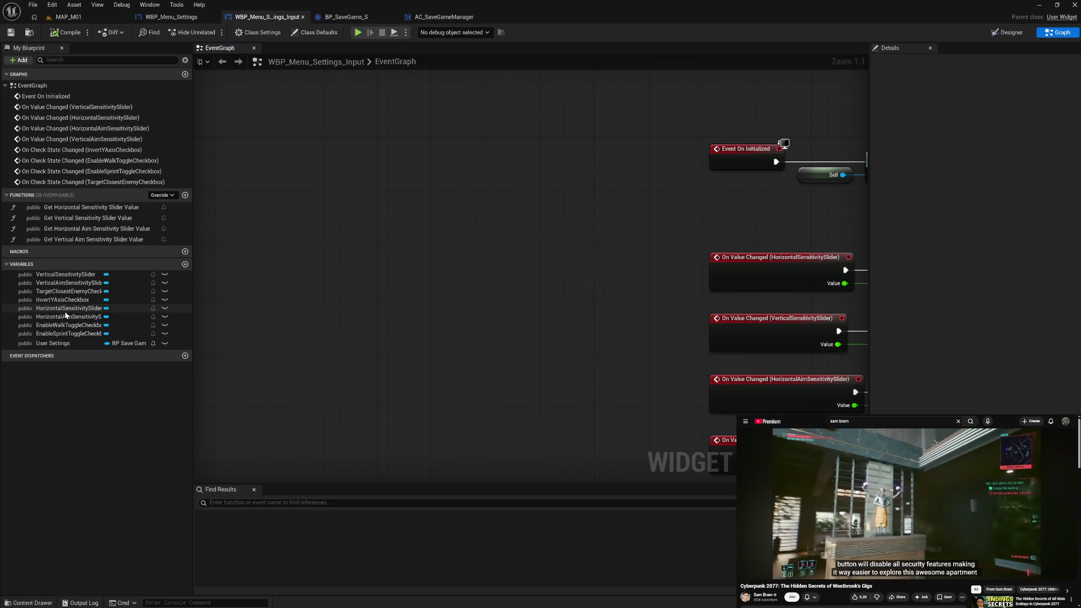
left_click_drag(79, 309, 311, 241)
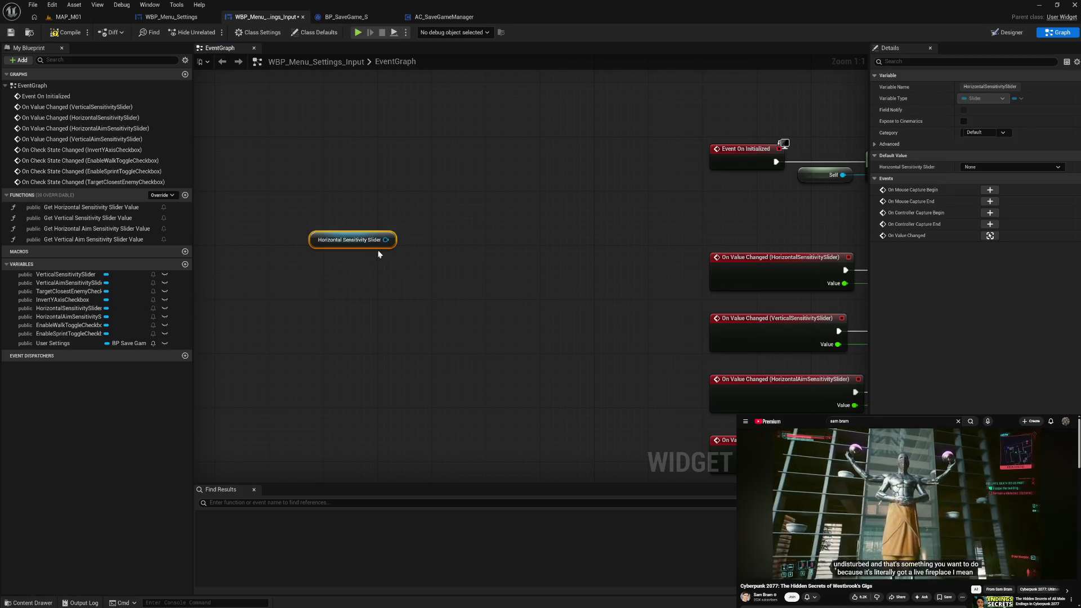
left_click_drag(390, 242, 438, 241)
type("se")
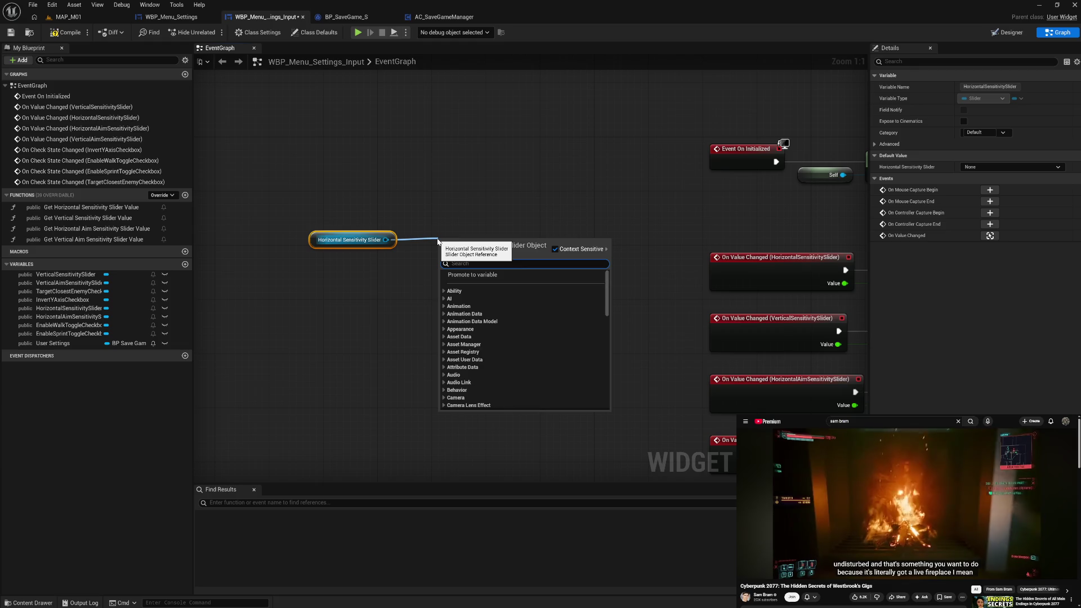
type("t va")
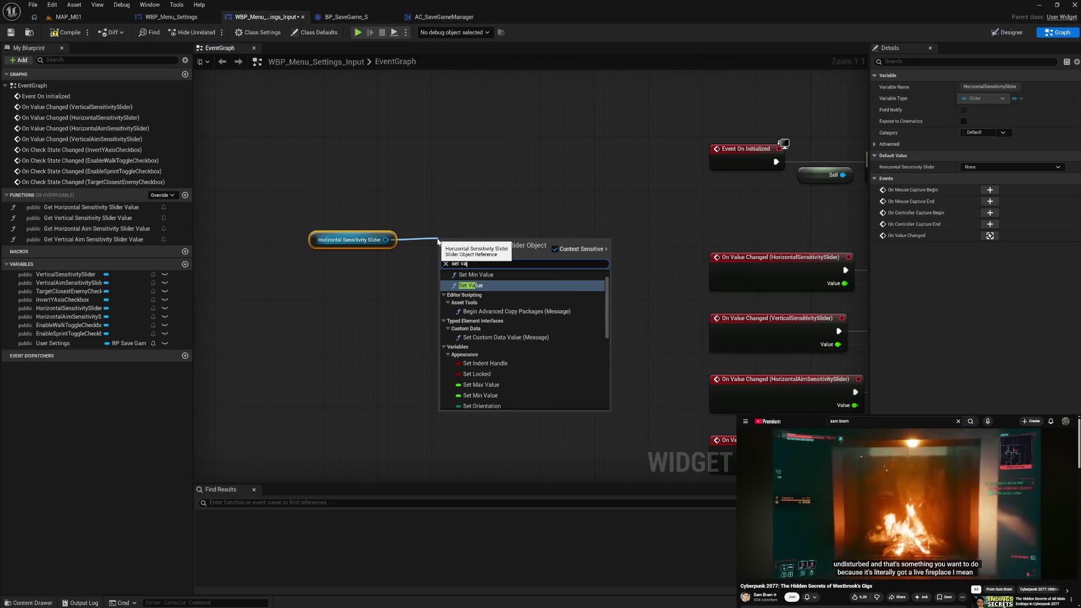
scroll(519, 374, "down", 2)
scroll(519, 373, "down", 1)
left_click(504, 381)
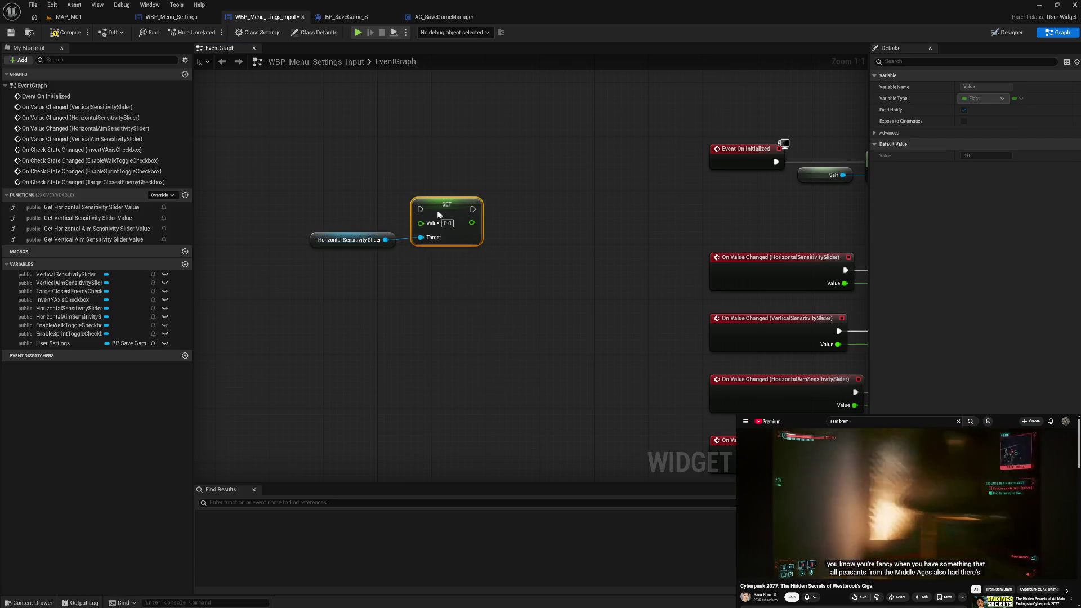
left_click(352, 240, "ctrl")
left_click_drag(451, 220, 491, 240)
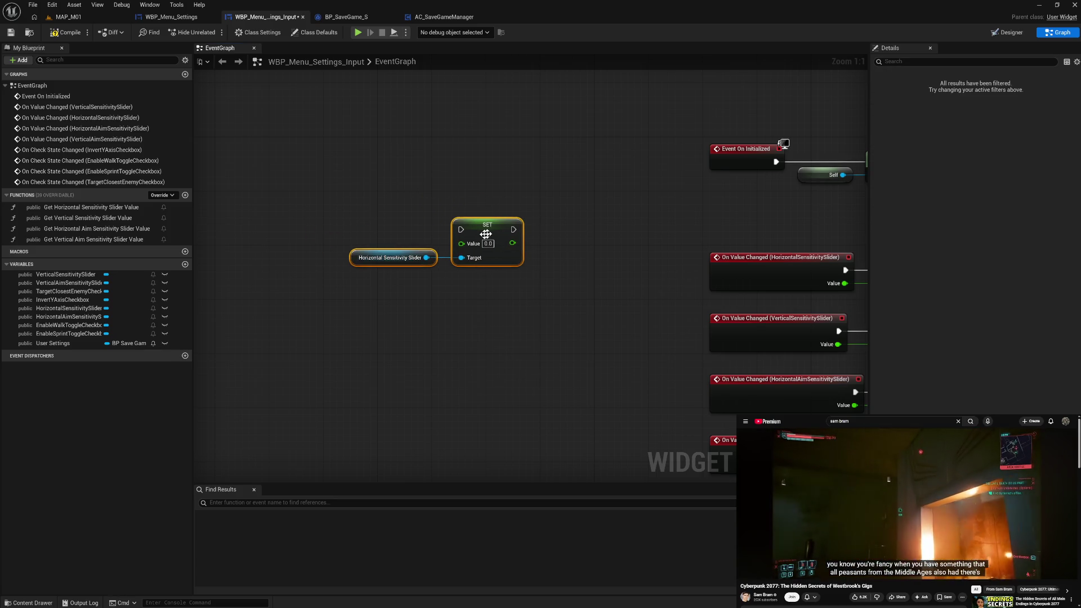
Wire User Settings' Horizontal Sensitivity into the SET node's Value and tidy the four nodes
mouse_move(56, 343)
left_mouse_down()
mouse_move(216, 226)
mouse_move(237, 239)
mouse_move(292, 235)
left_mouse_up()
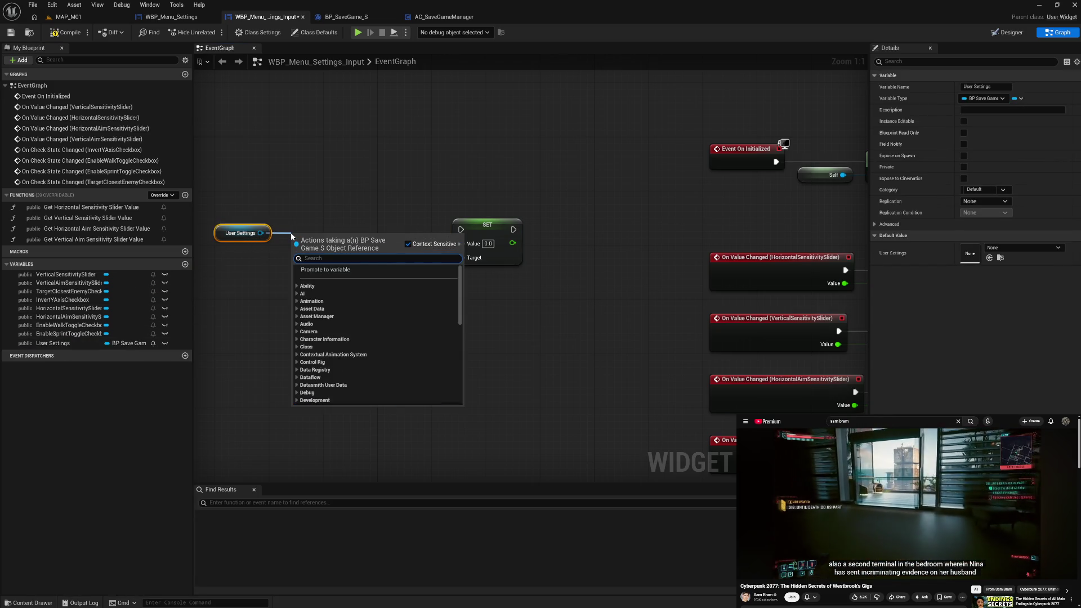
type("ho")
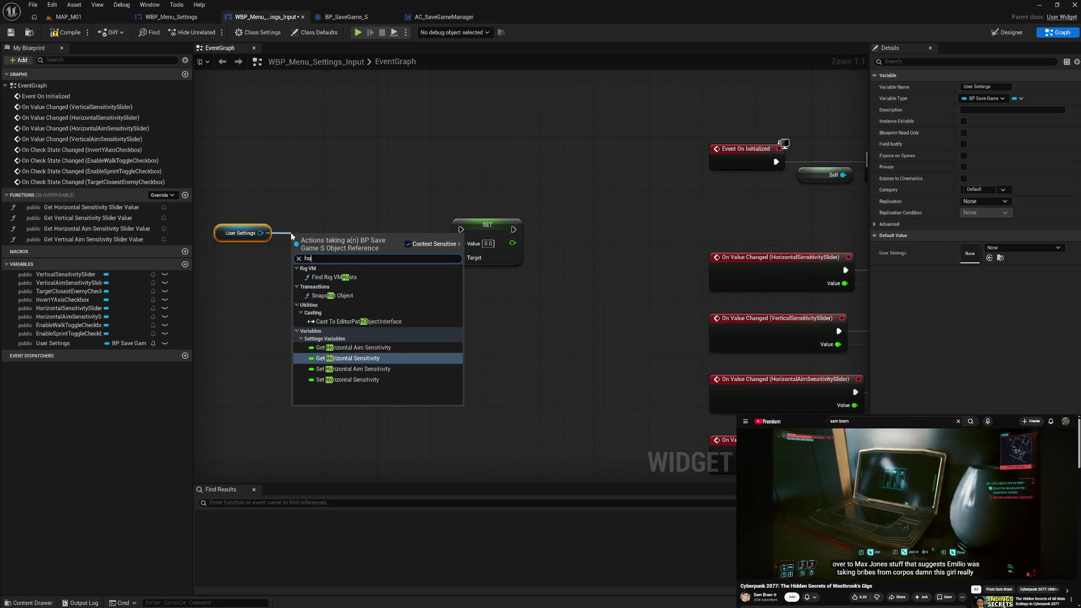
left_click(365, 359)
left_click_drag(328, 245, 362, 252)
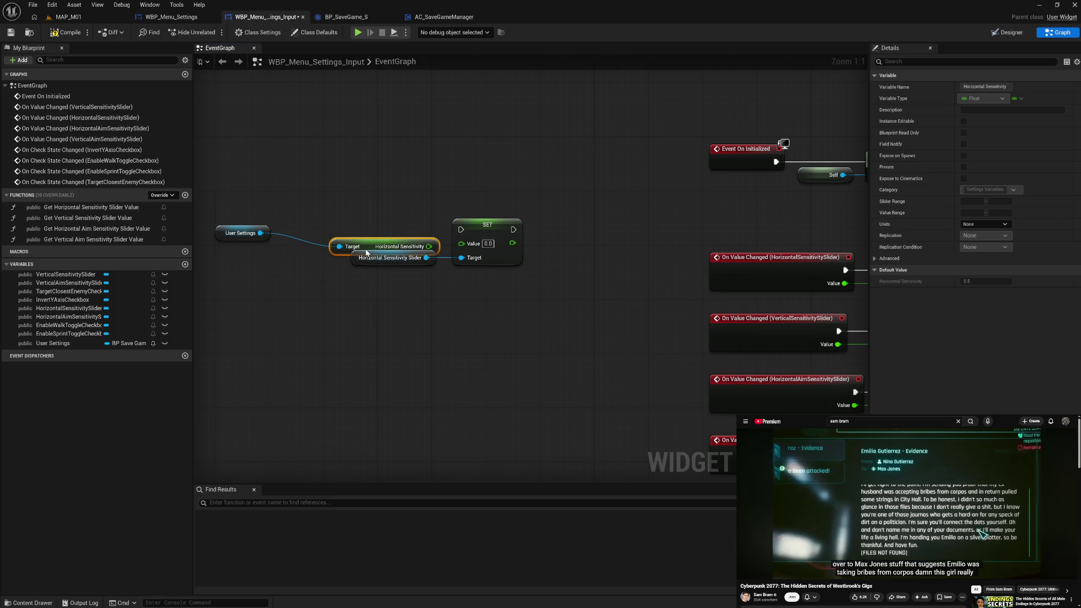
left_click_drag(428, 248, 468, 231)
left_click(410, 251)
mouse_move(378, 220)
left_mouse_down()
mouse_move(496, 264)
mouse_move(423, 223)
left_mouse_up()
left_click_drag(270, 210, 418, 269)
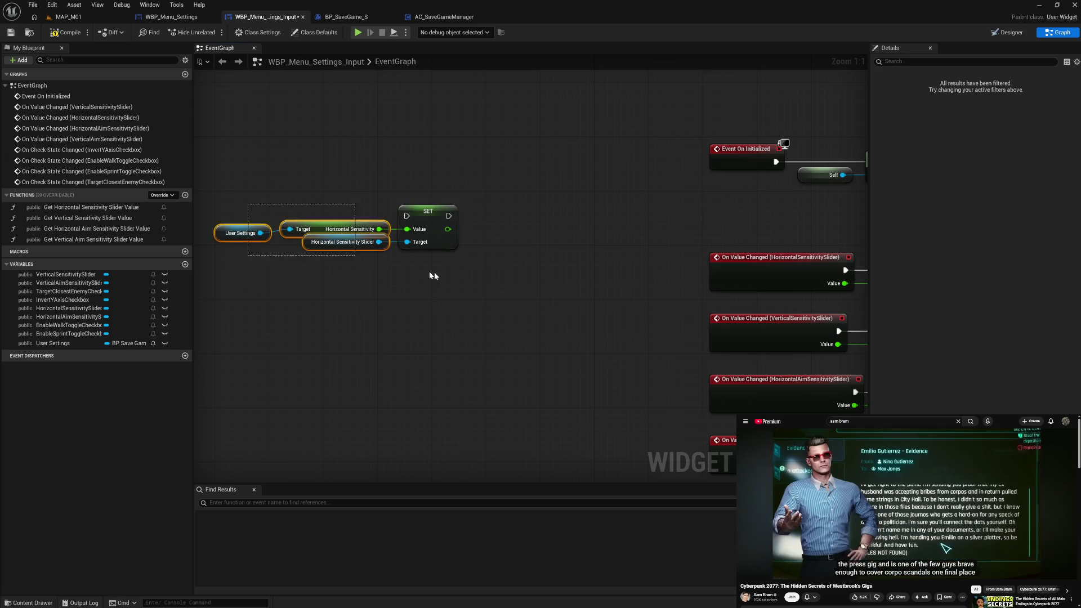
mouse_move(438, 233)
left_mouse_down()
mouse_move(479, 253)
mouse_move(524, 244)
left_mouse_up()
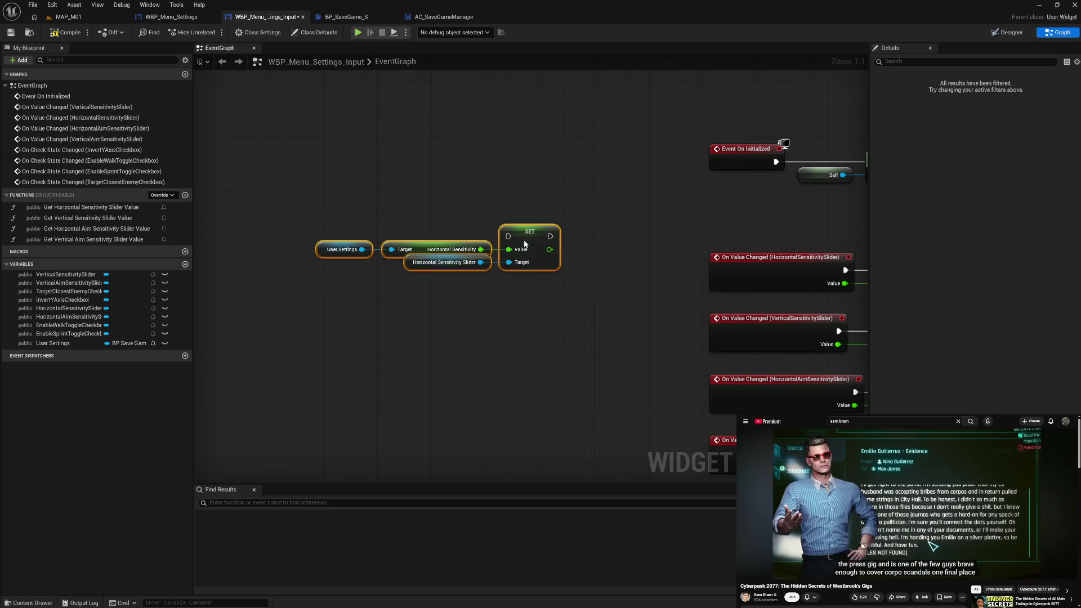
left_click(499, 318)
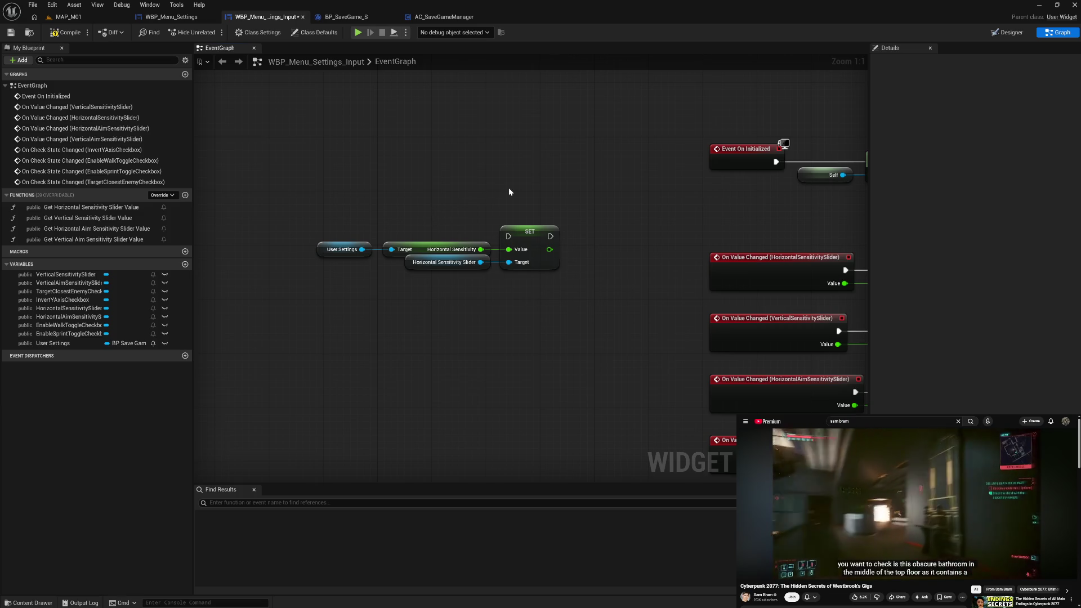
Create a custom event named 'Set Default Values' that triggers the horizontal slider's SET node
right_click(356, 179)
type("cust")
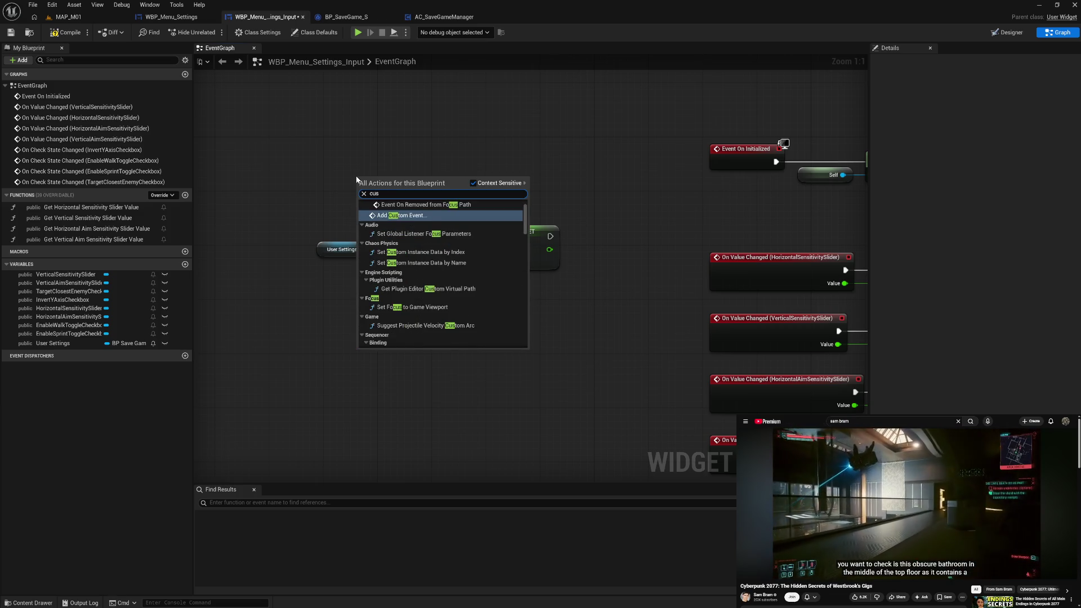
left_click(403, 213)
type("Set D")
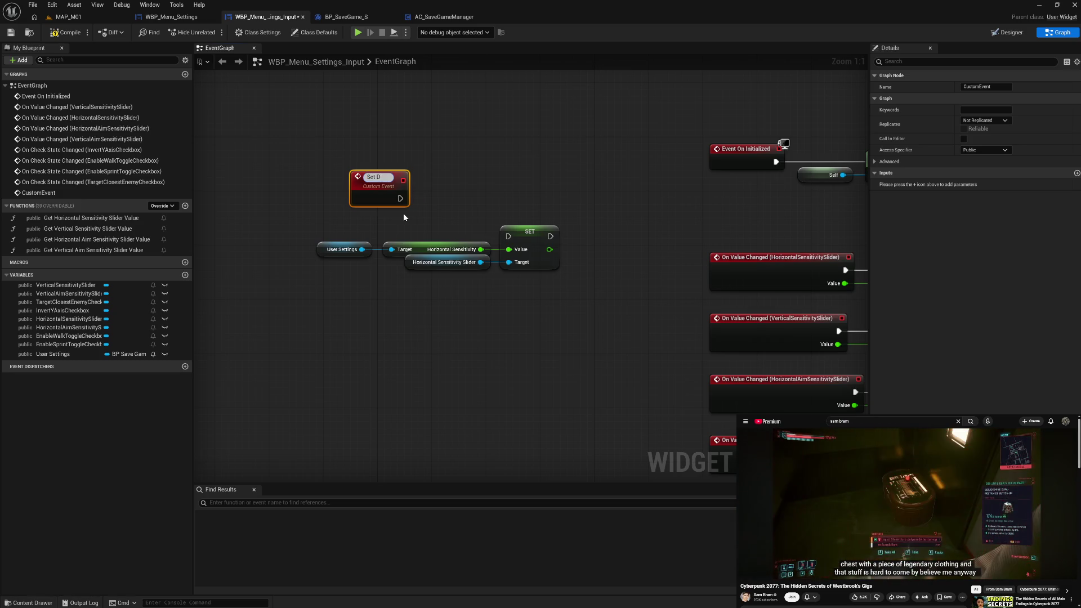
type("efault")
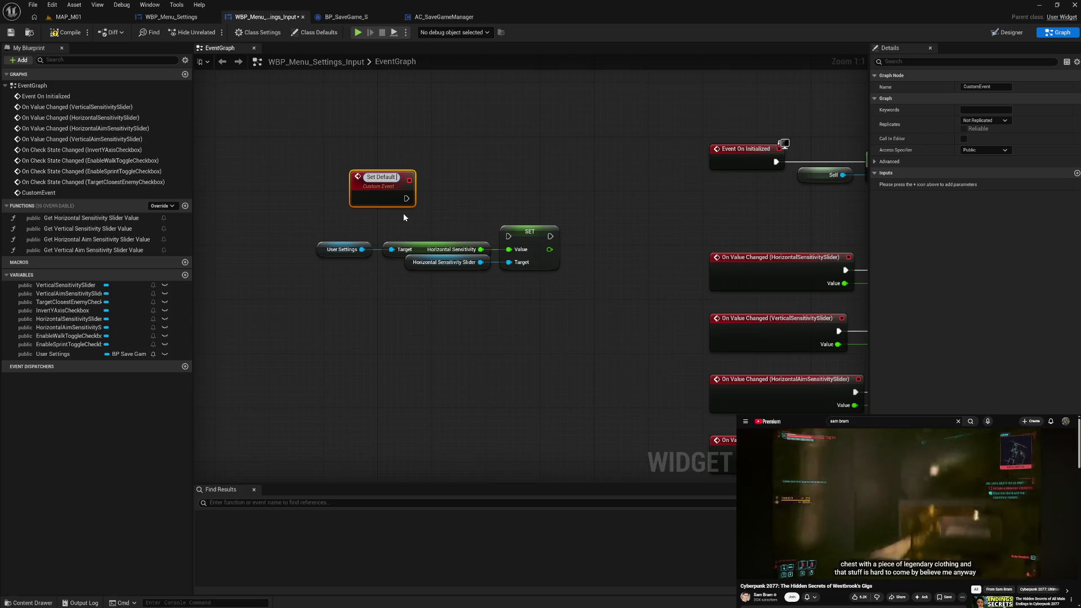
type(" Valu")
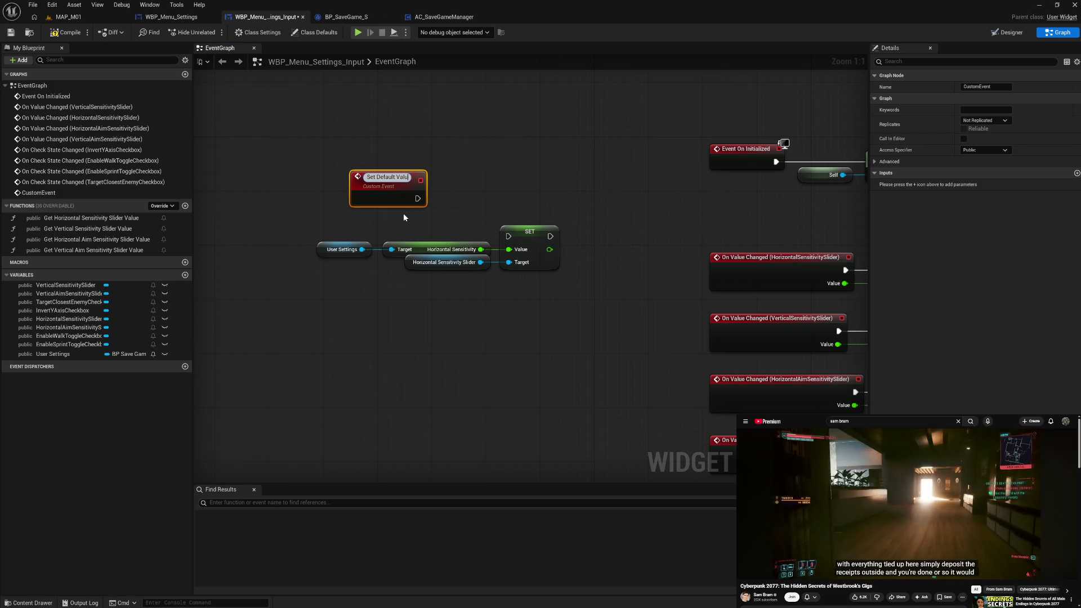
type("es")
key("Return")
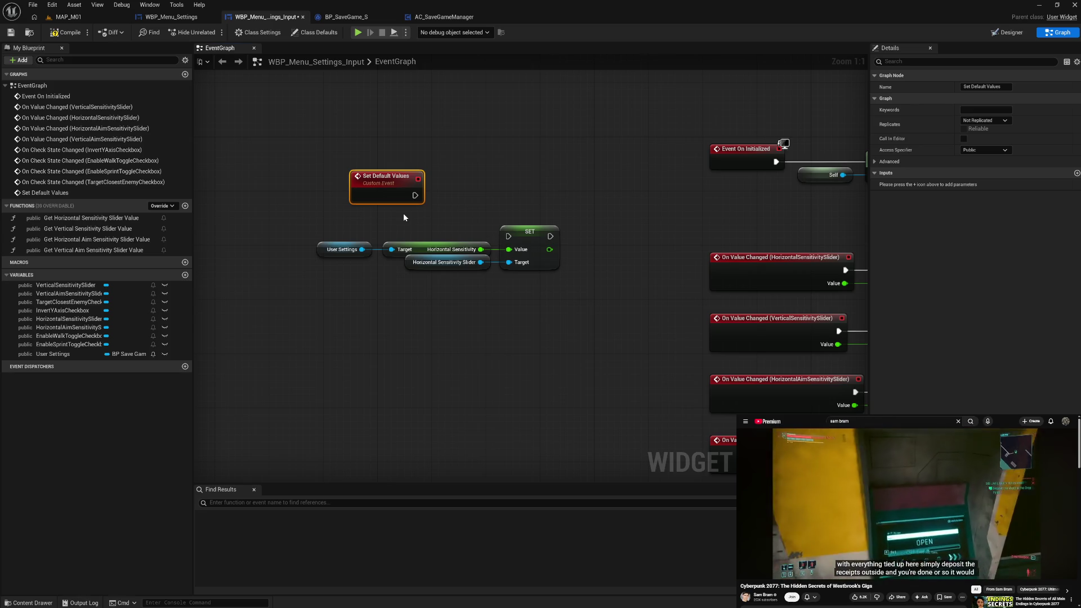
left_click_drag(414, 196, 509, 236)
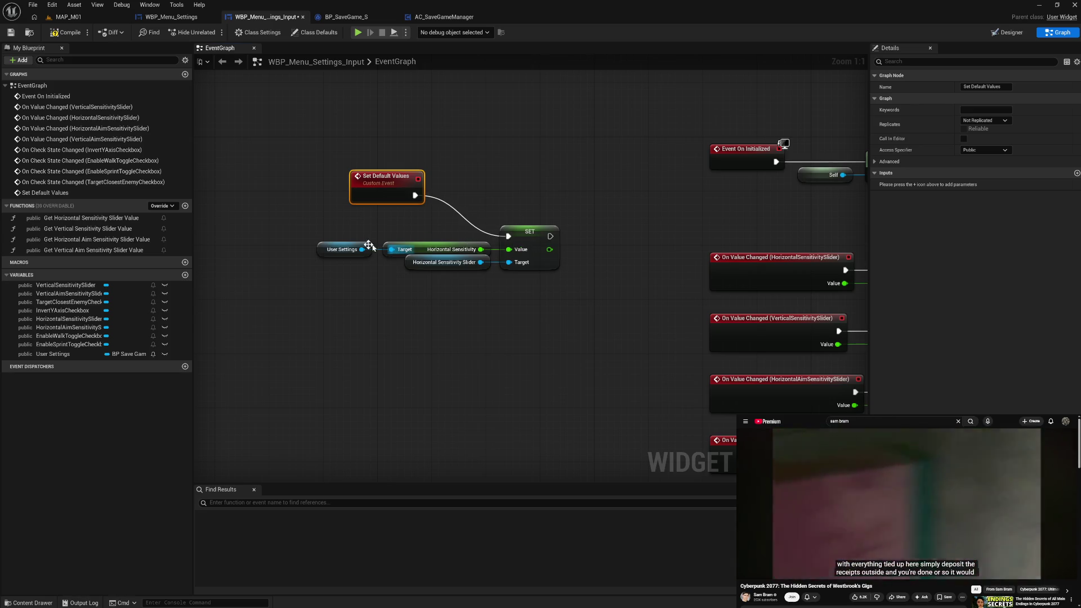
Duplicate the User Settings getter and add a Get Vertical Sensitivity node from it
left_click(341, 249)
key("ctrl+c")
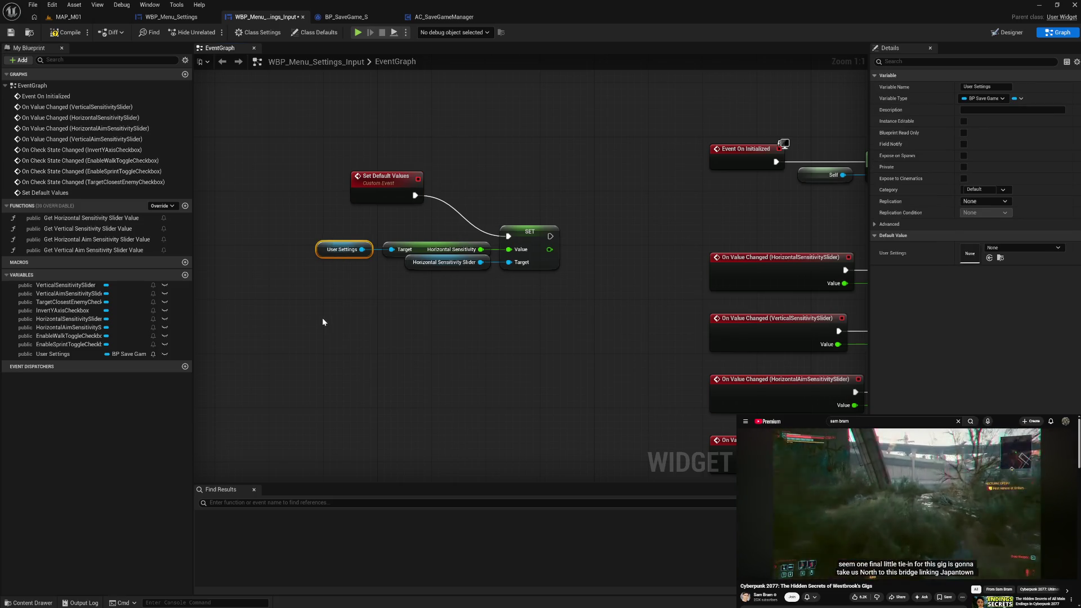
key("ctrl+v")
left_click_drag(363, 321, 393, 325)
type("vert ")
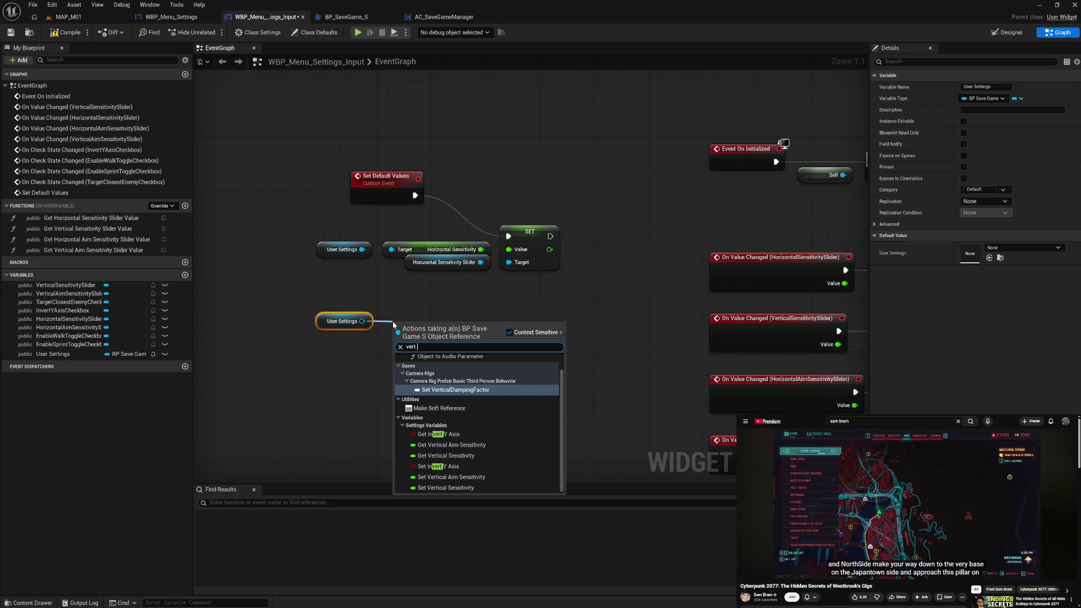
type("sen")
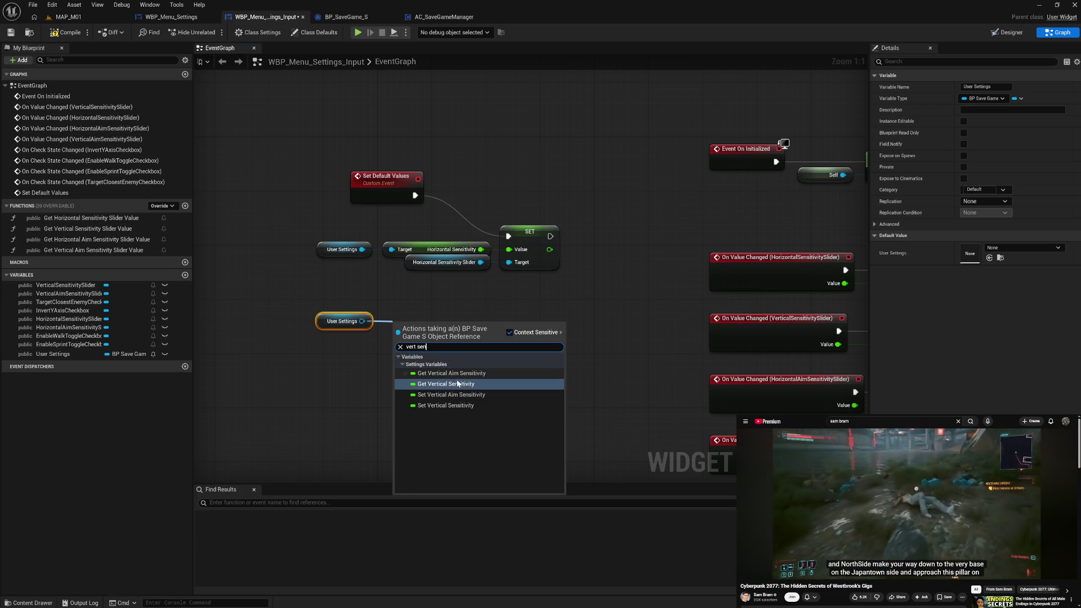
left_click(447, 384)
left_click_drag(432, 332, 421, 325)
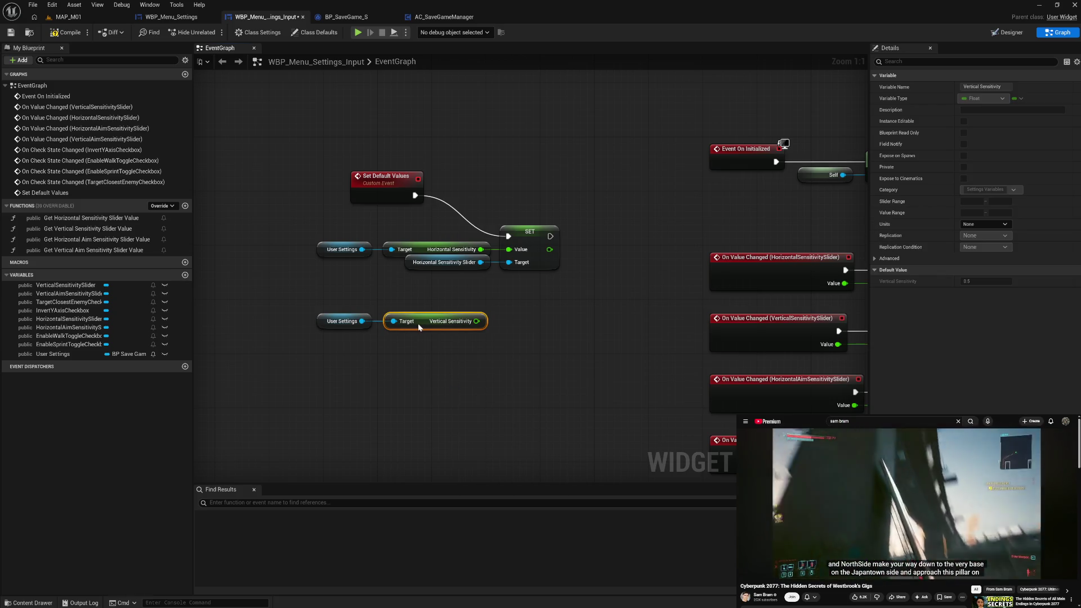
left_click(428, 363)
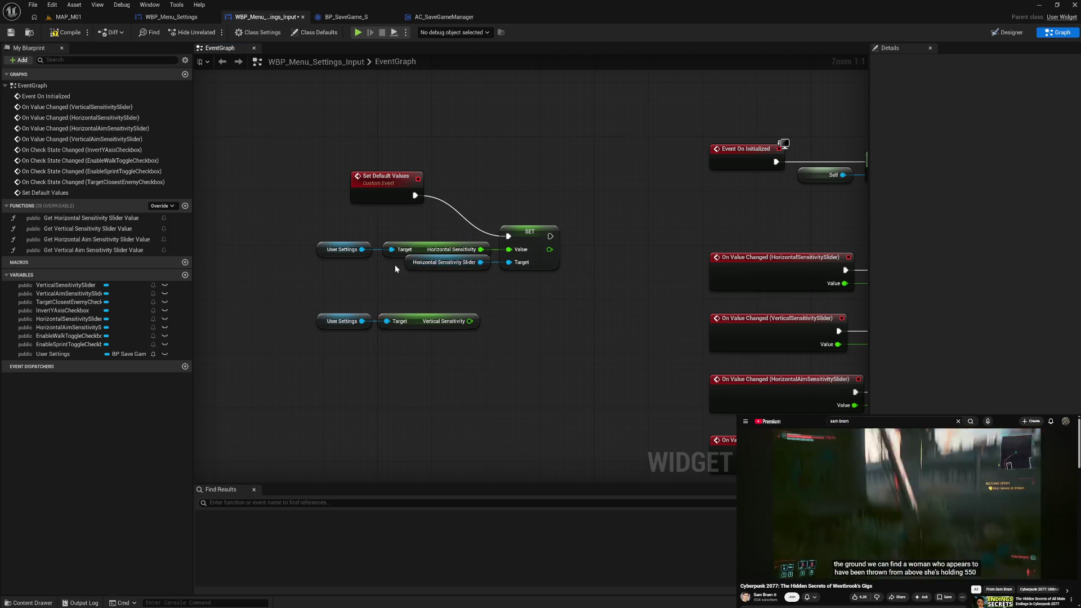
Add a Vertical Sensitivity Slider getter with its own Set Value node
mouse_move(65, 285)
left_mouse_down()
mouse_move(205, 327)
mouse_move(372, 353)
left_mouse_up()
left_click(394, 363)
left_click_drag(441, 355, 482, 354)
type("set va")
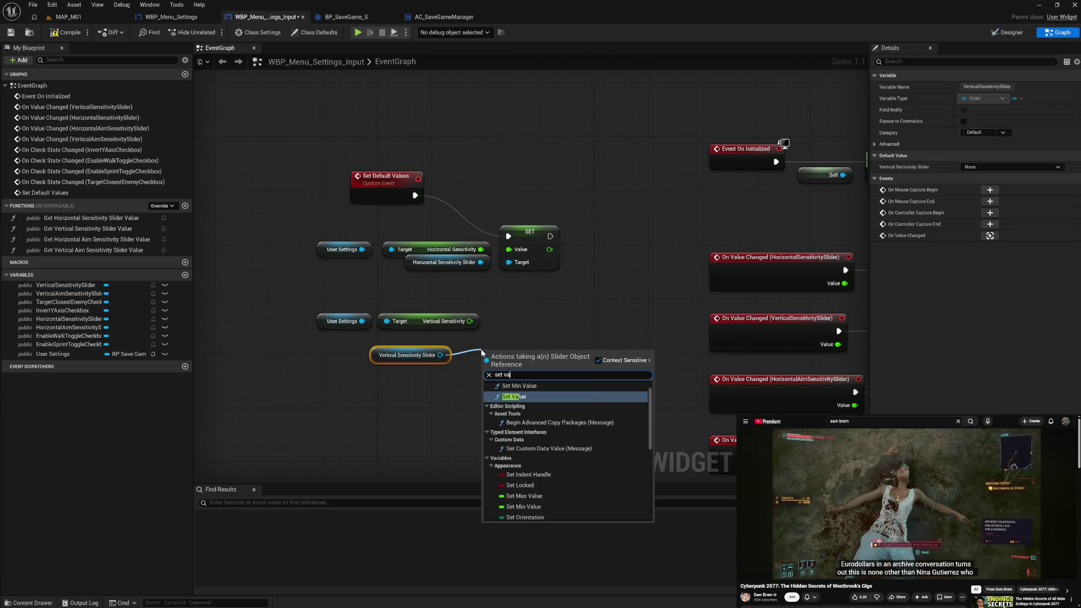
scroll(542, 483, "down", 3)
left_click(534, 464)
mouse_move(509, 358)
left_mouse_down()
mouse_move(528, 293)
mouse_move(470, 321)
mouse_move(448, 317)
mouse_move(378, 254)
mouse_move(456, 243)
left_mouse_up()
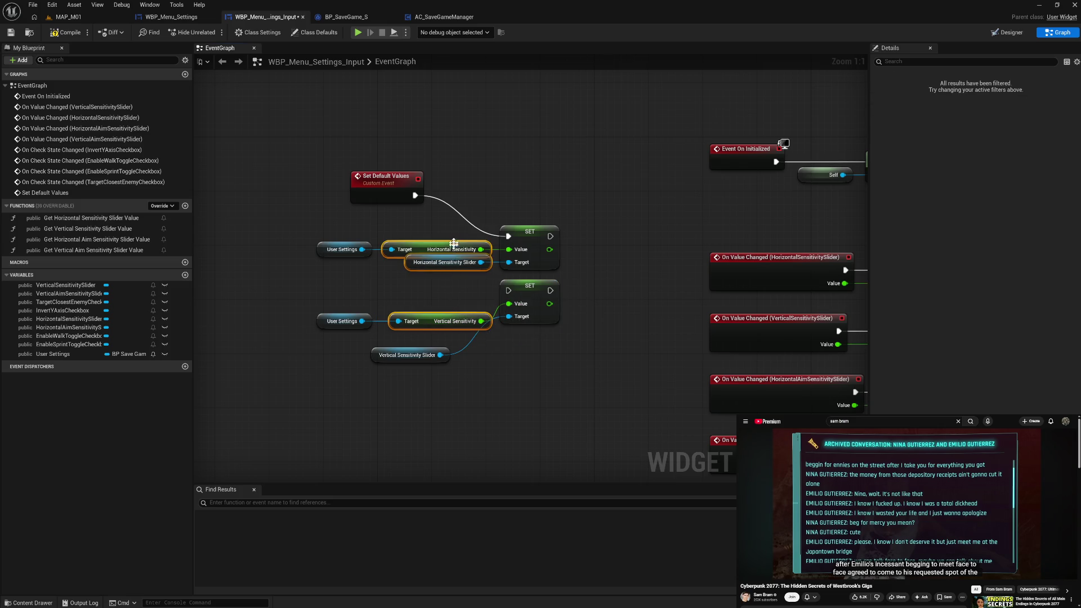
Align the vertical row's nodes and chain its SET after the horizontal slider's SET
left_click_drag(428, 297, 539, 338)
mouse_move(425, 394)
left_mouse_down()
mouse_move(440, 228)
mouse_move(545, 357)
left_mouse_up()
key("shift+d")
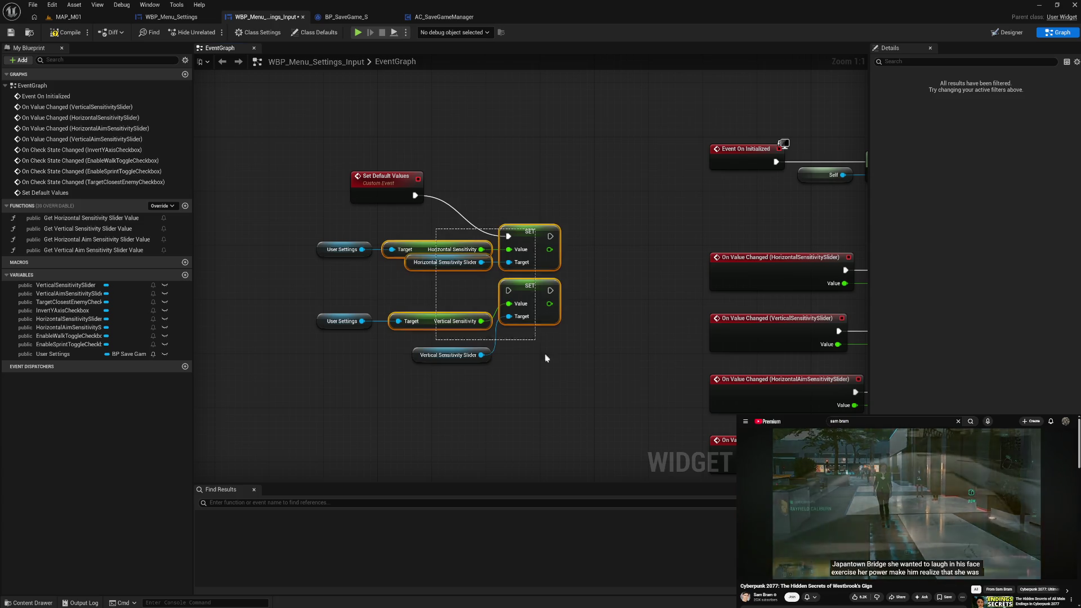
left_click_drag(436, 285, 515, 358)
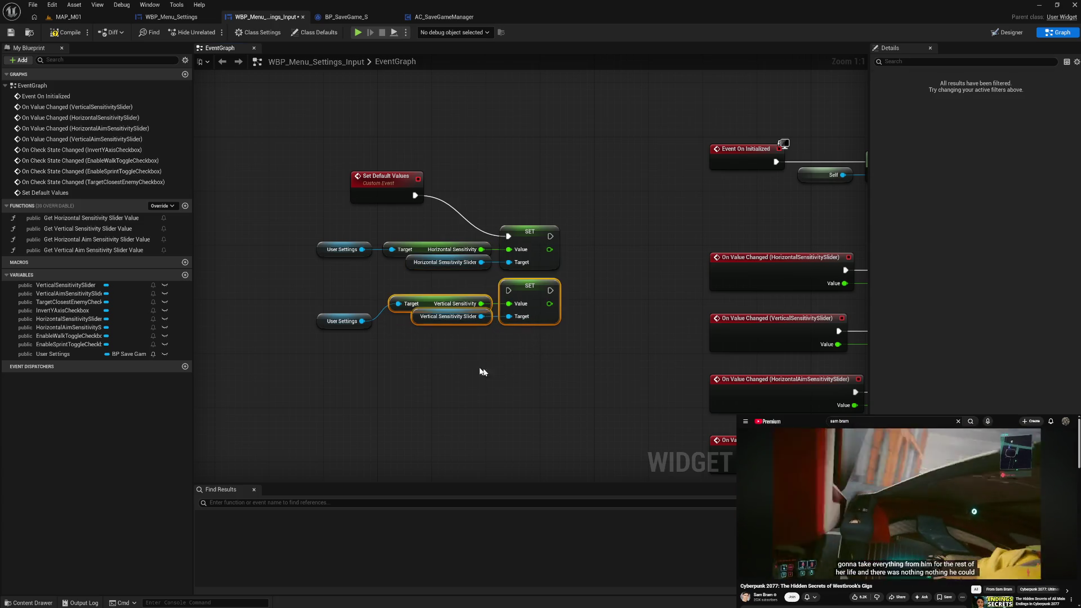
key("q")
left_click_drag(322, 324, 322, 309)
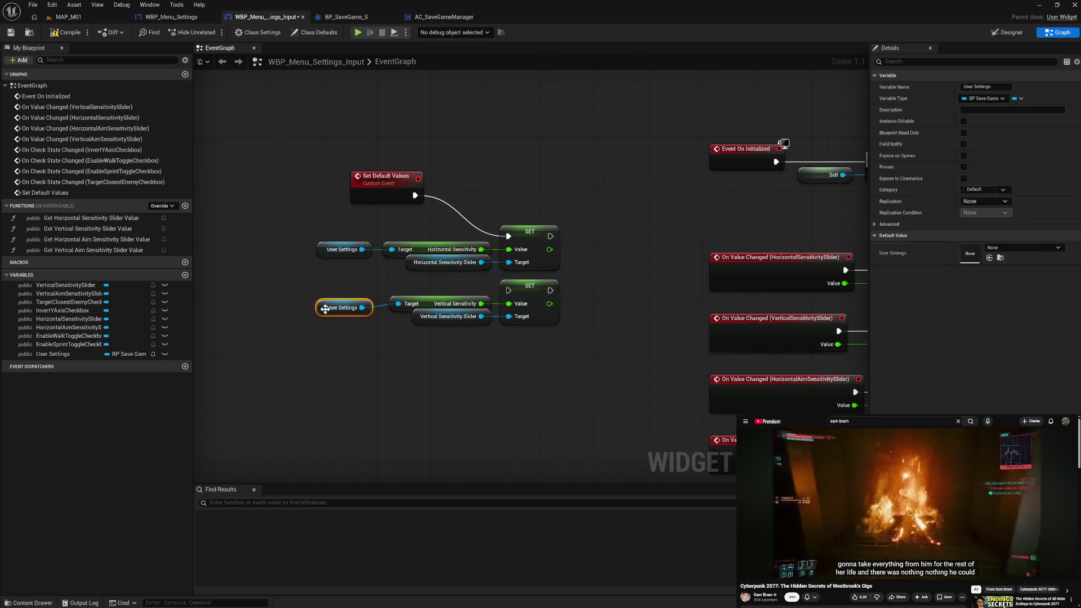
left_click(334, 247, "ctrl")
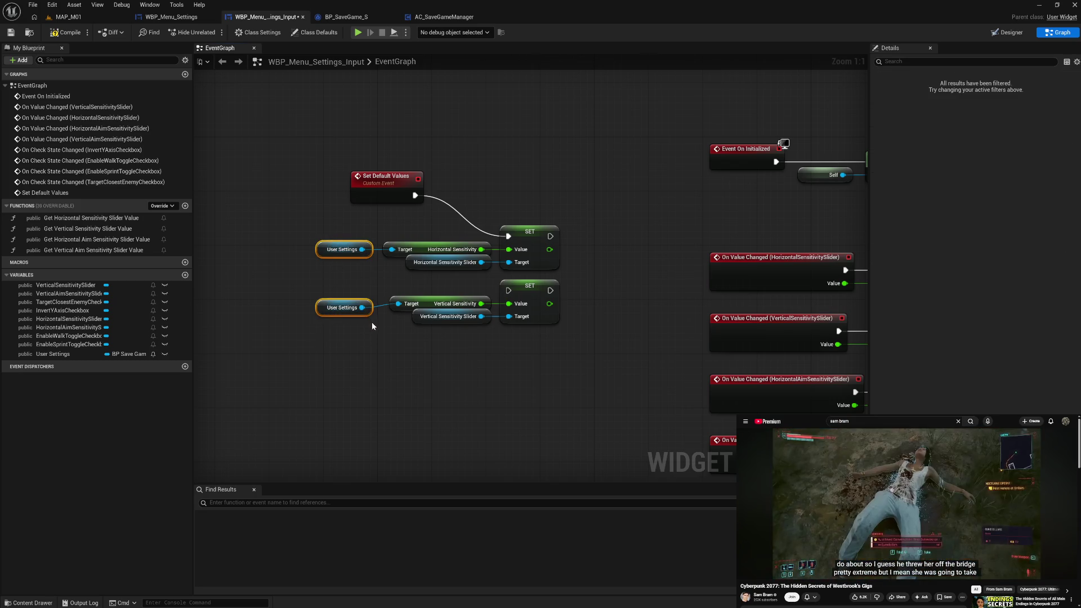
left_click_drag(310, 302, 592, 347)
key("q")
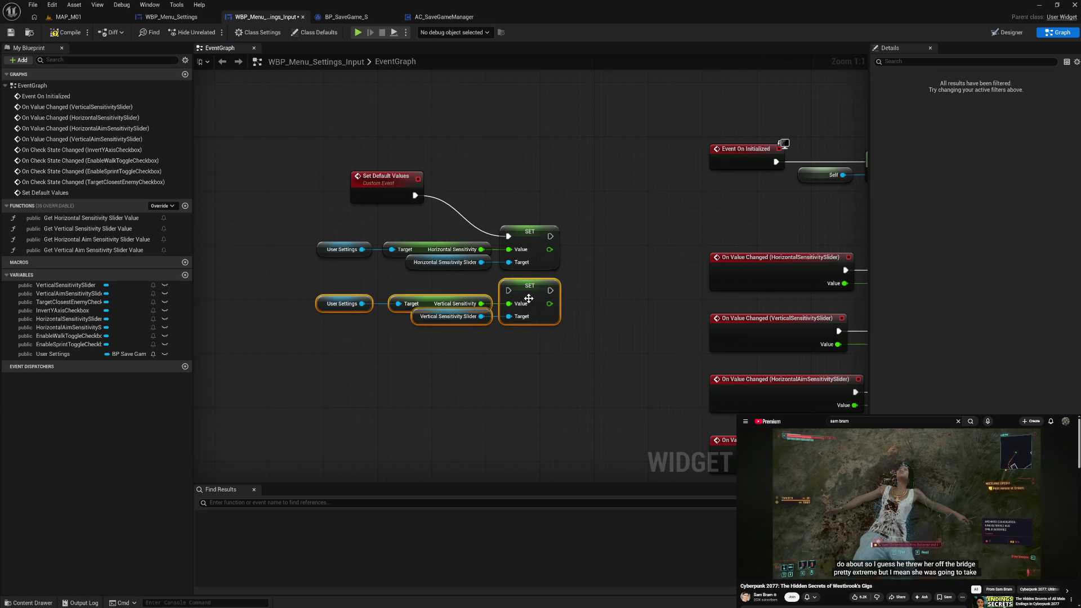
left_click_drag(551, 236, 508, 291)
left_click(514, 357)
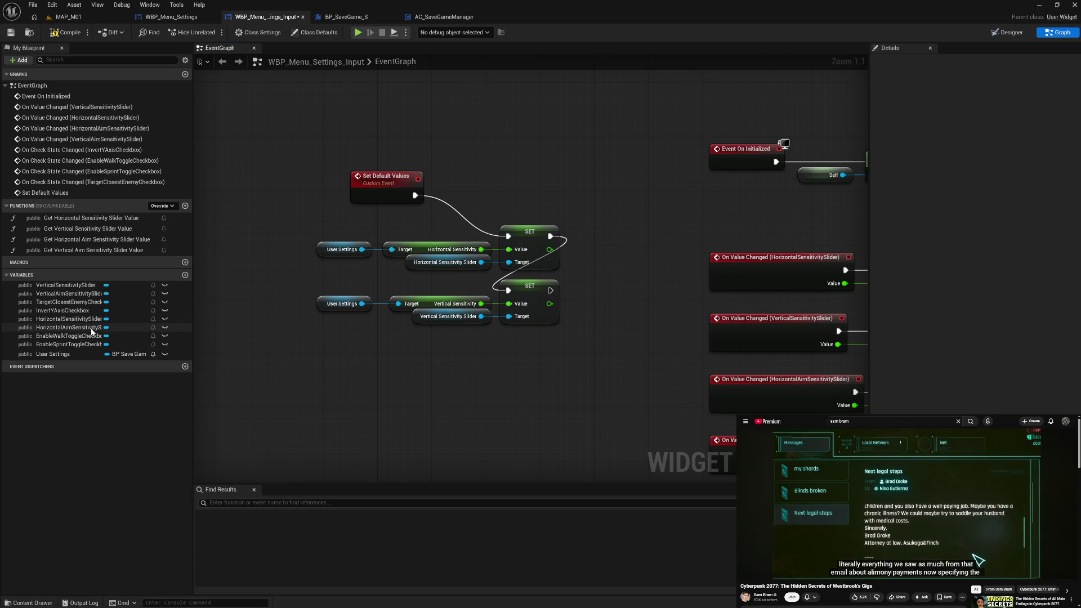
Add a Horizontal Aim Sensitivity Slider getter with a Set Value node
mouse_move(95, 327)
left_mouse_down()
mouse_move(264, 362)
mouse_move(388, 368)
left_mouse_up()
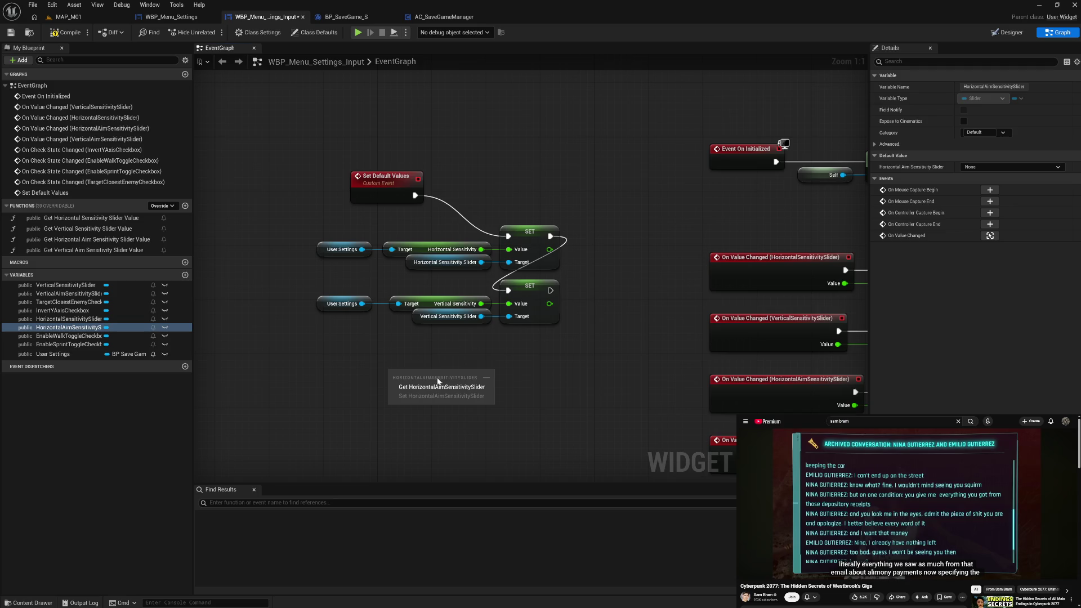
left_click(437, 378)
left_click_drag(471, 376, 501, 376)
type("set va")
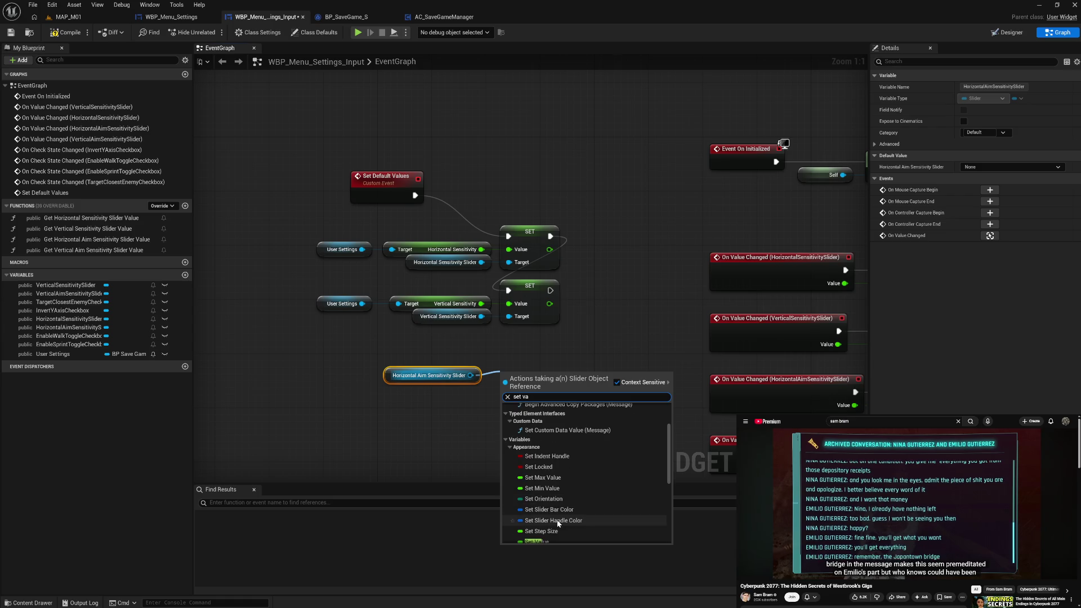
left_click(563, 543)
left_click_drag(525, 366, 526, 332)
Align the getter nodes and straighten the horizontal and vertical rows' wires
left_click_drag(449, 400, 460, 225)
key("shift+d")
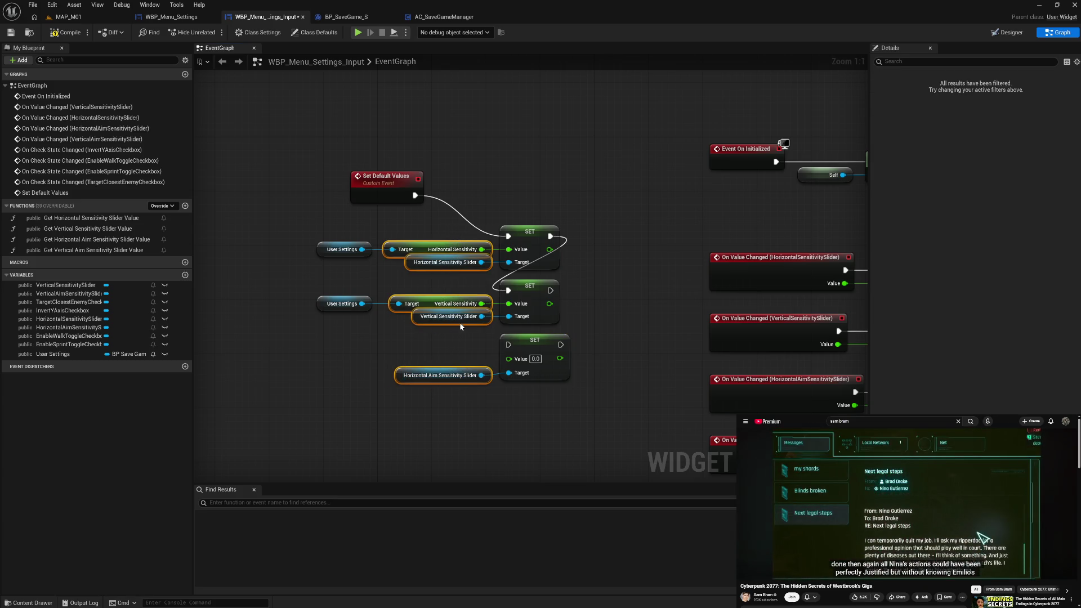
left_click_drag(461, 326, 456, 326)
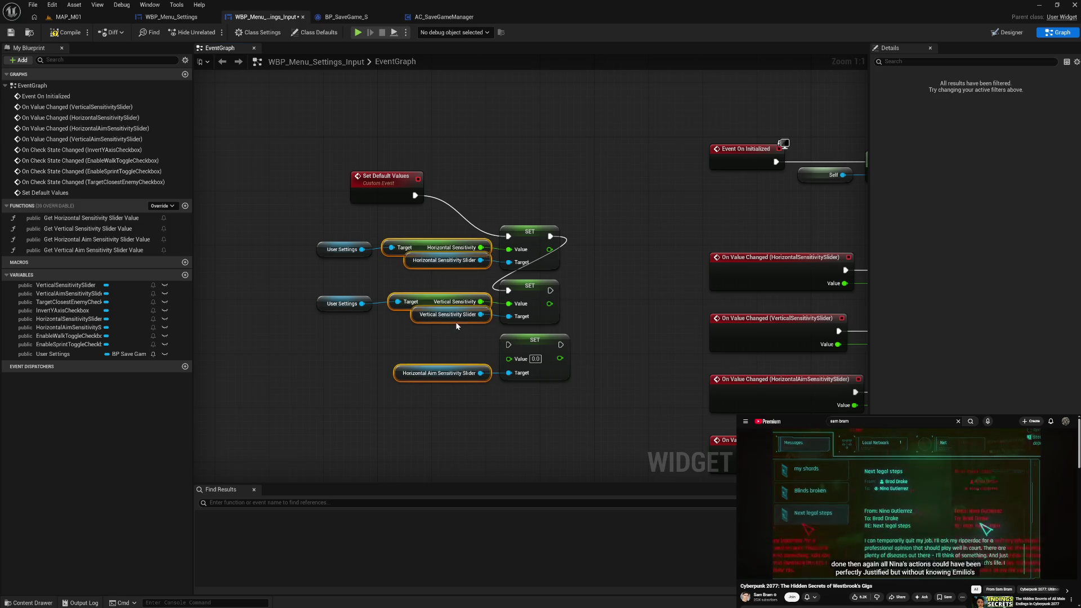
left_click(421, 351)
left_click_drag(337, 232, 562, 284)
key("q")
left_click(579, 290)
left_click_drag(317, 288, 564, 330)
key("q")
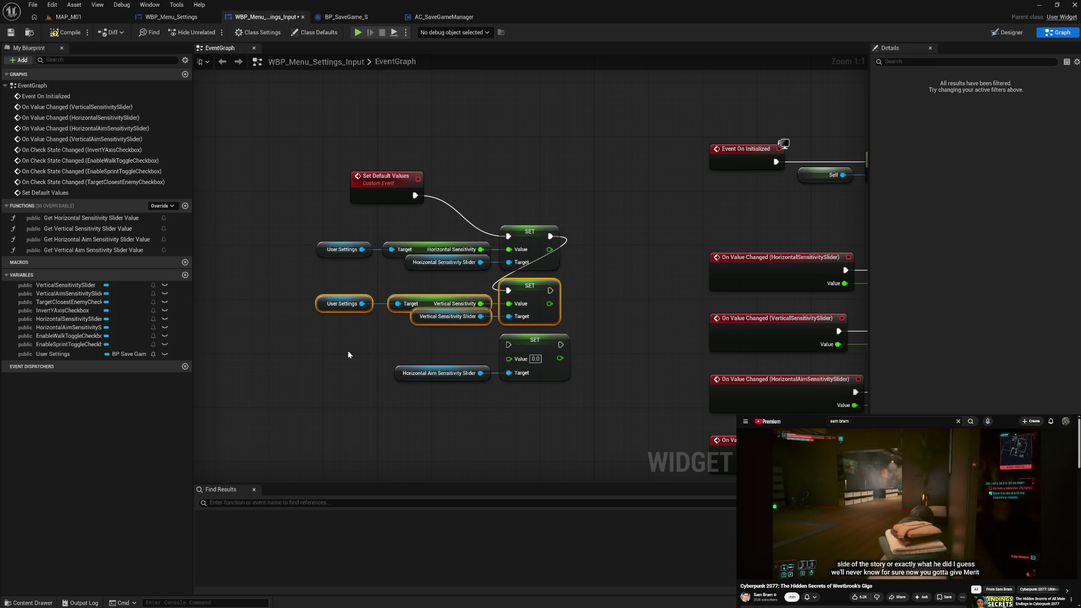
left_click(348, 353)
Copy User Settings, add Get Horizontal Aim Sensitivity, and wire it into the aim slider's SET Value
left_click(323, 306)
key("ctrl+c")
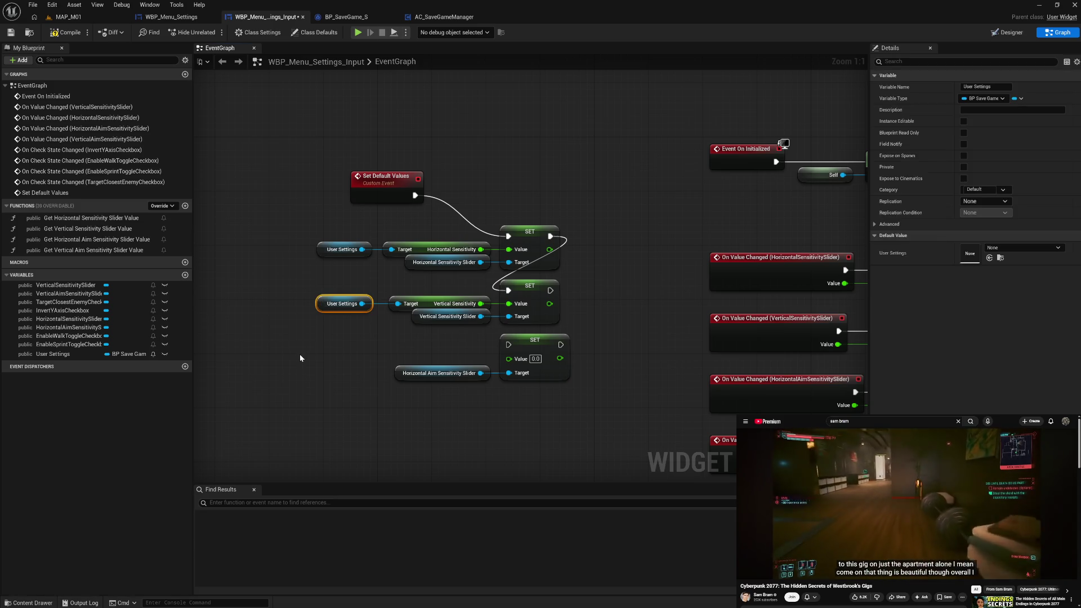
key("ctrl+v")
mouse_move(342, 362)
left_mouse_down()
mouse_move(386, 365)
mouse_move(367, 362)
left_mouse_up()
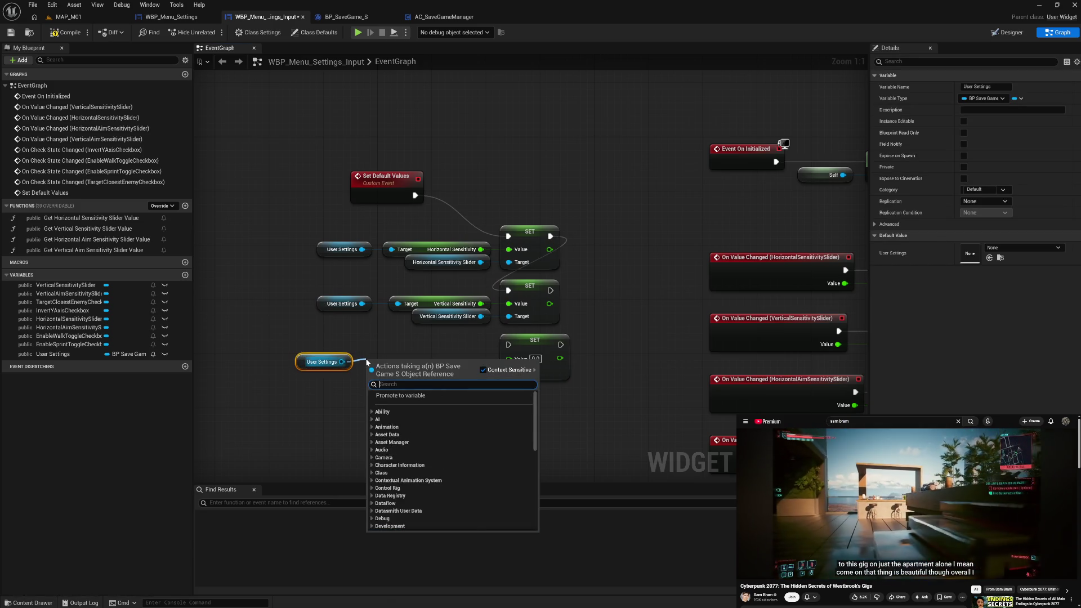
type("get ")
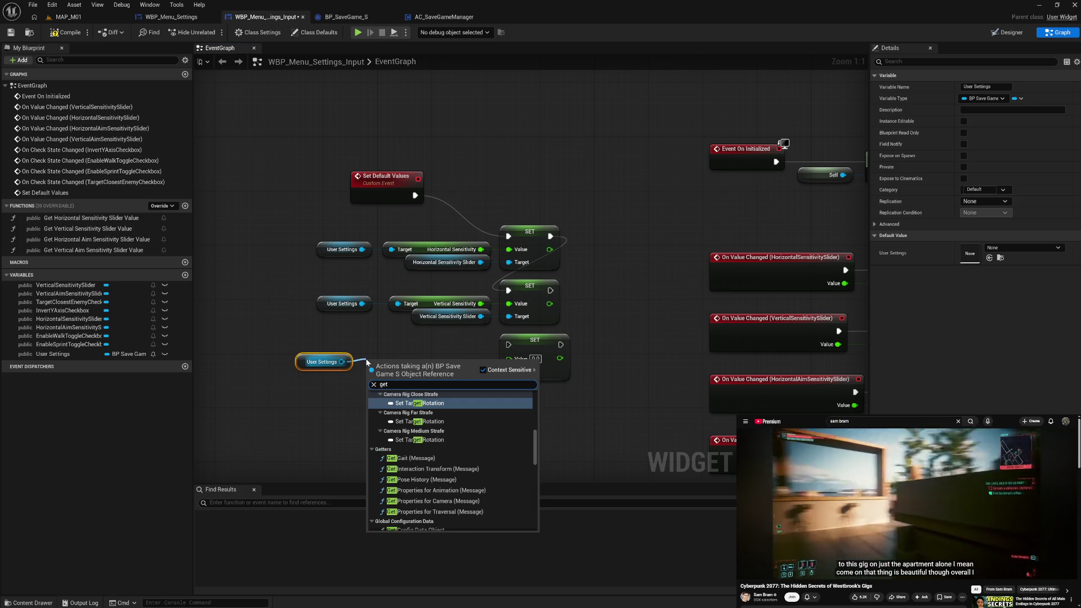
type("hoi")
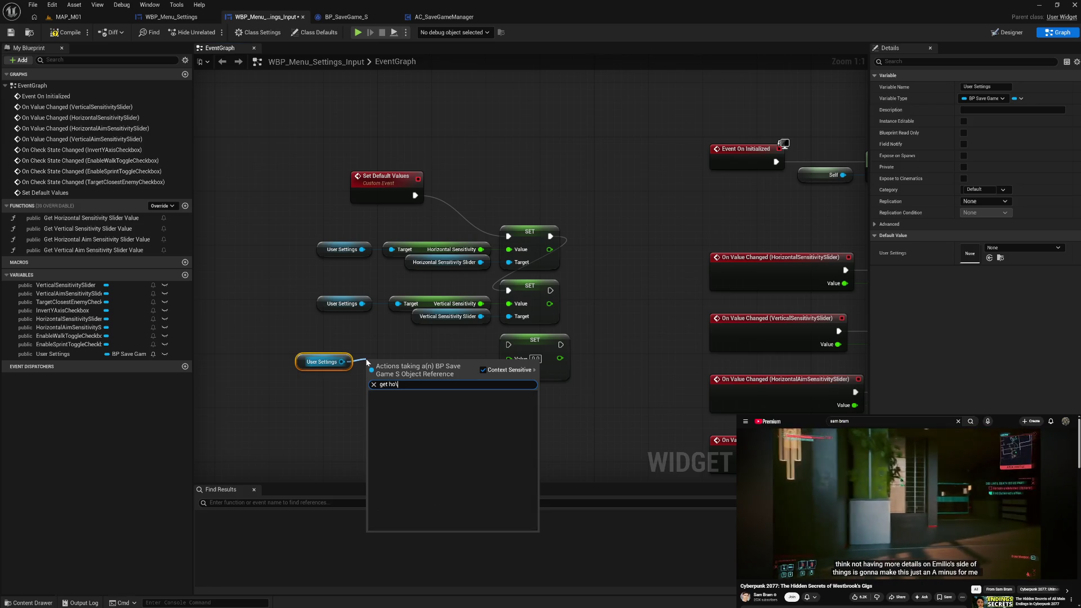
key("BackSpace")
type("r")
key("BackSpace")
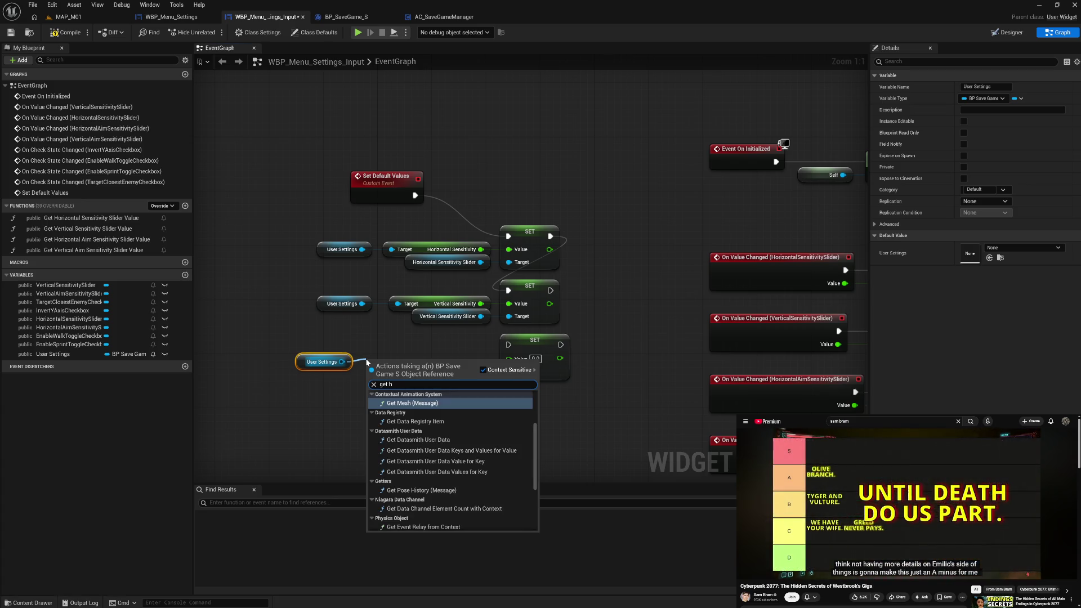
type("ori")
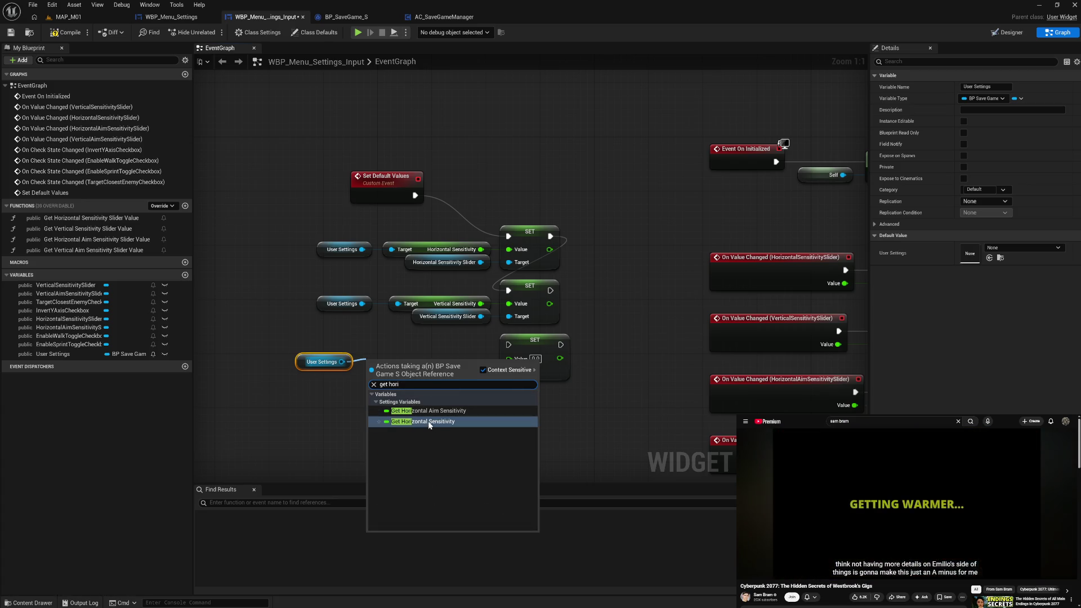
left_click(429, 411)
mouse_move(473, 362)
left_mouse_down()
mouse_move(508, 358)
mouse_move(453, 242)
left_mouse_up()
left_click(441, 374)
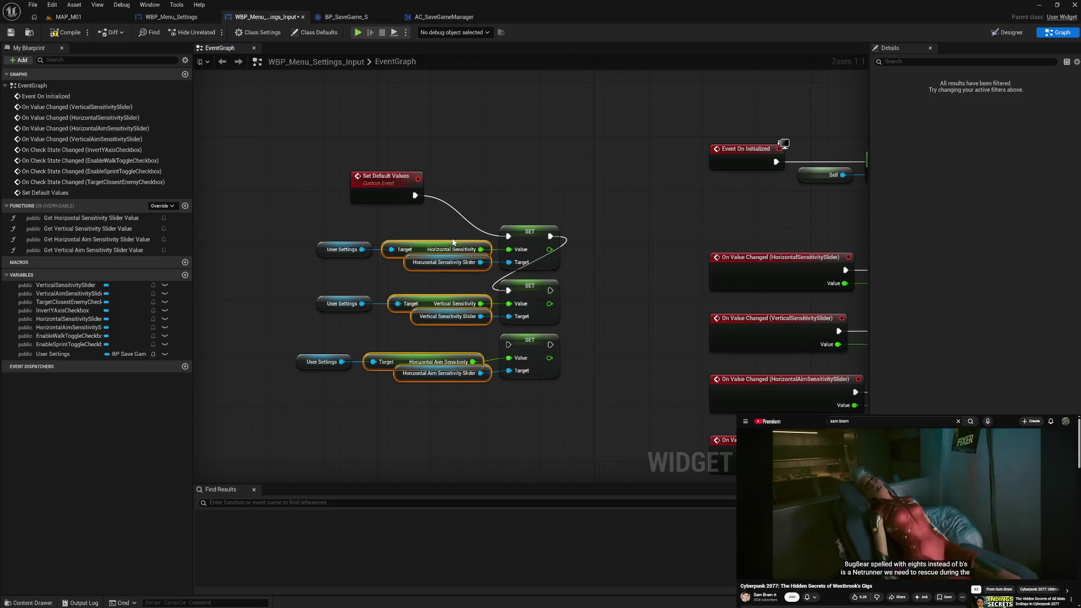
Align the User Settings nodes, chain the aim SET after the vertical SET, and place VerticalAimSensitivitySlider
key("shift+d")
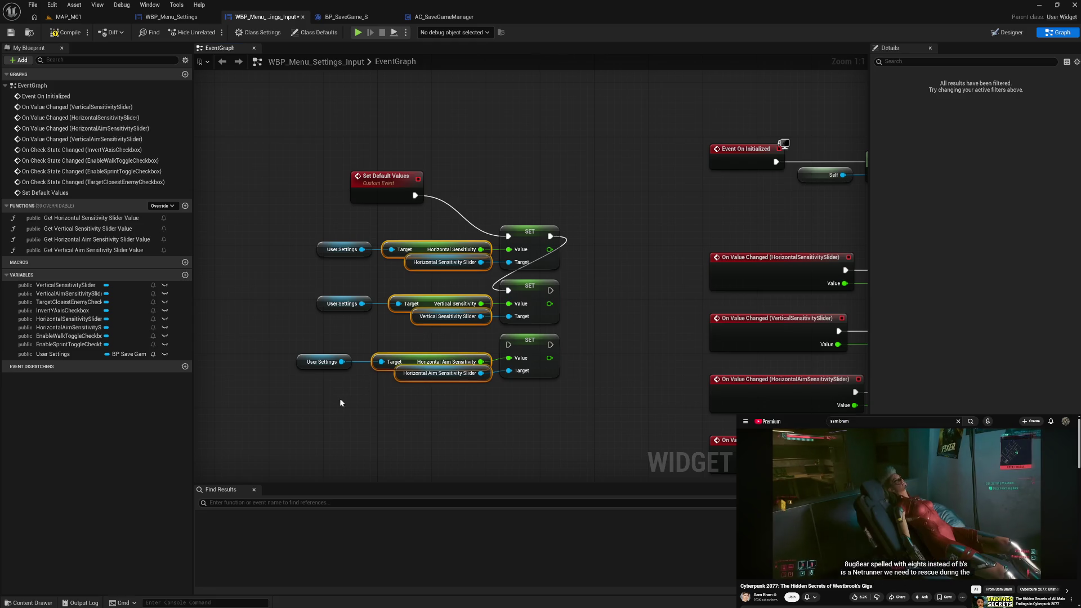
left_click_drag(374, 391, 295, 234)
key("shift+d")
left_click(294, 353)
left_click_drag(340, 378, 338, 238)
key("Left")
key("Left")
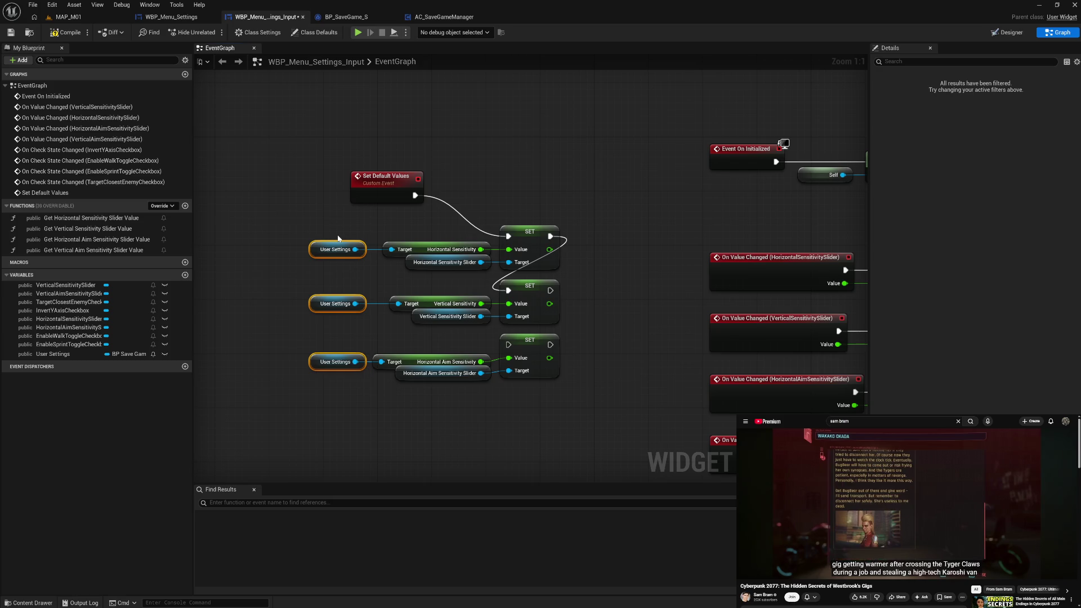
mouse_move(309, 344)
left_mouse_down()
mouse_move(493, 389)
mouse_move(563, 389)
left_mouse_up()
left_click_drag(523, 363, 524, 360)
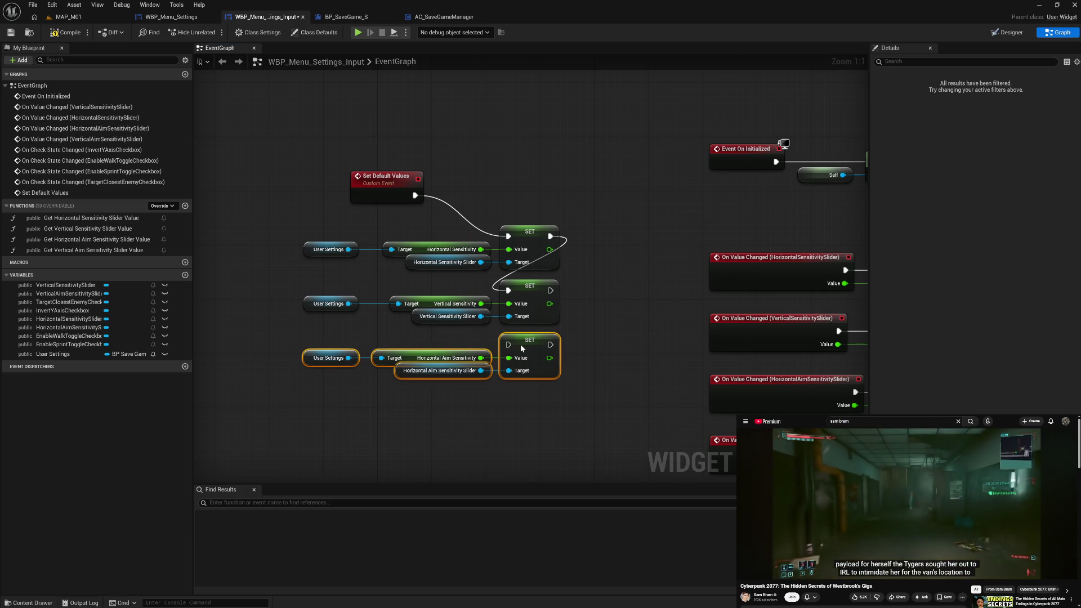
left_click_drag(551, 291, 510, 345)
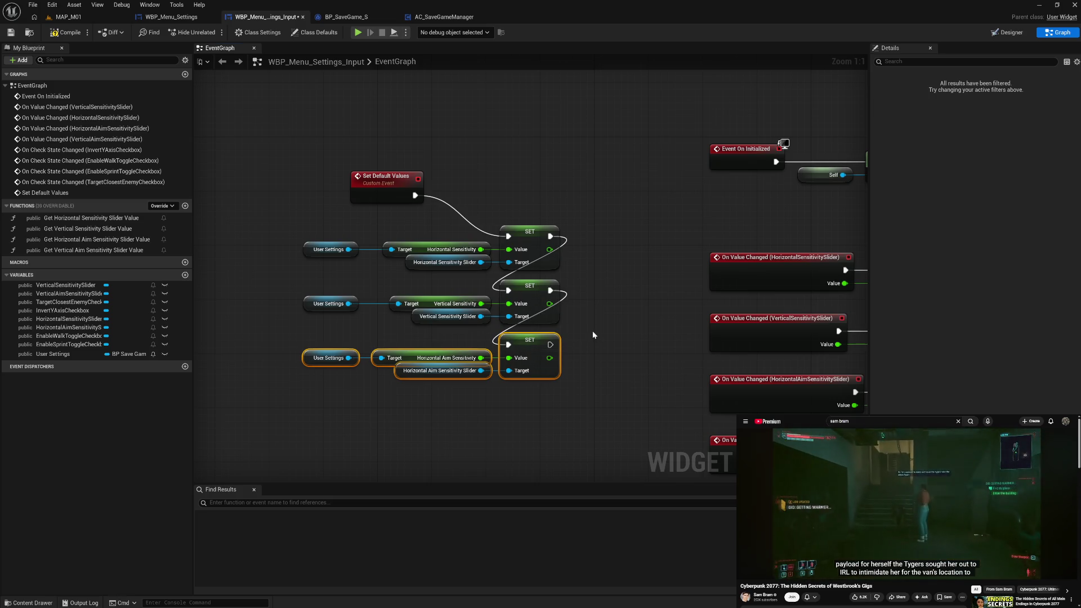
left_click(571, 334)
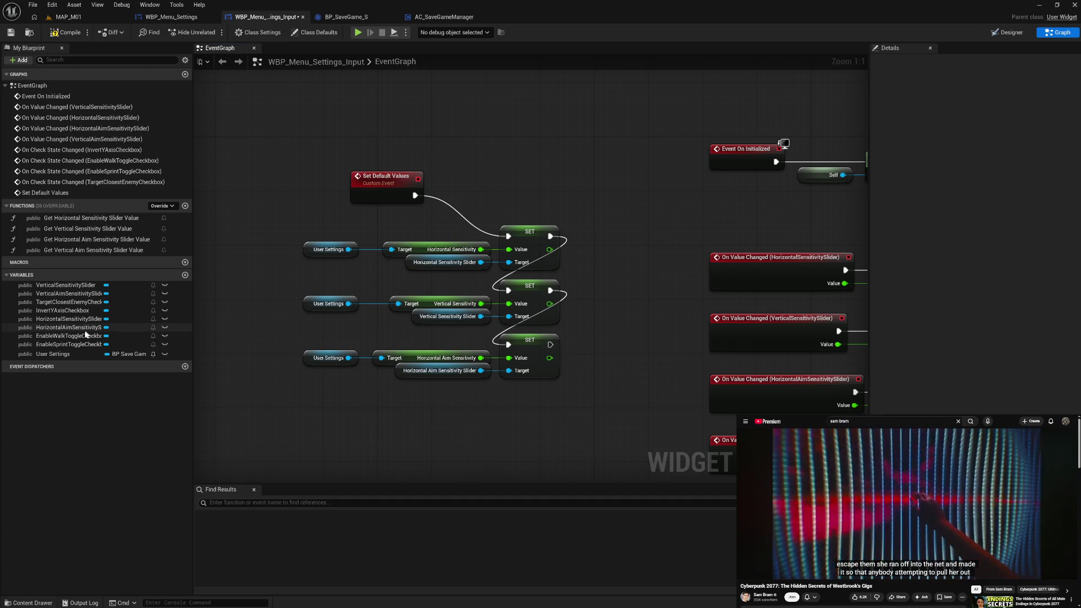
mouse_move(67, 293)
left_mouse_down()
mouse_move(338, 332)
mouse_move(359, 411)
left_mouse_up()
Make the Vertical Aim Sensitivity Slider a getter feeding a new Set Value node, aligned with the others
left_click(404, 432)
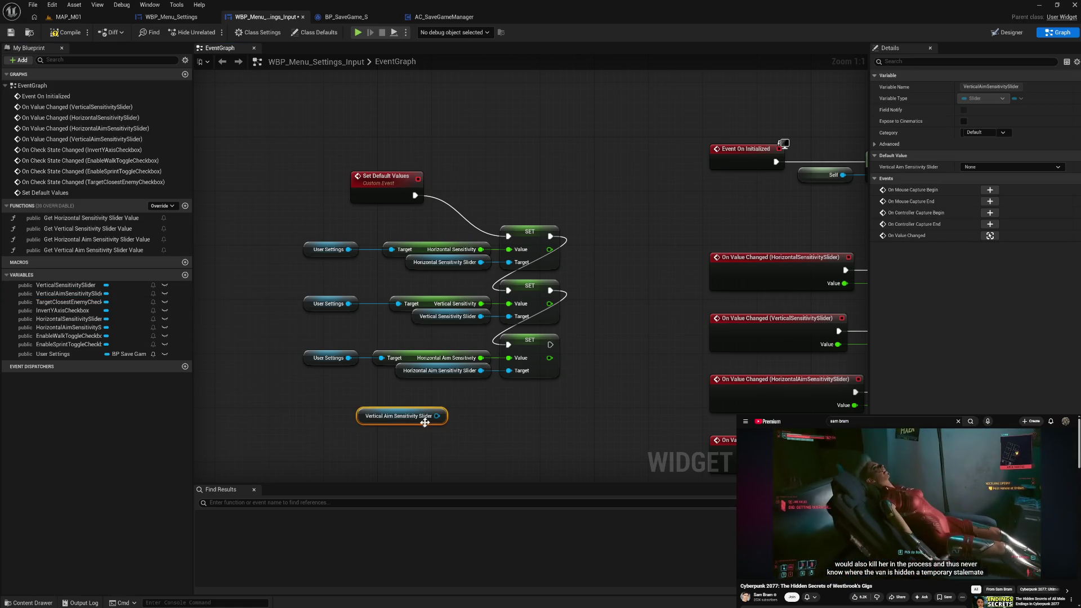
left_click_drag(437, 417, 461, 420)
type("set val")
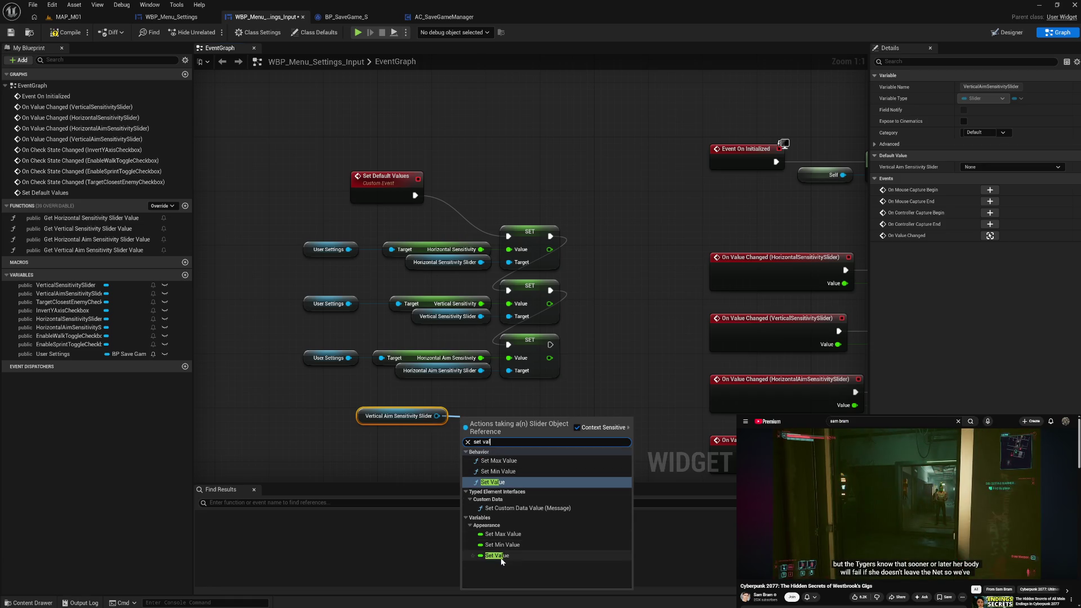
left_click(502, 555)
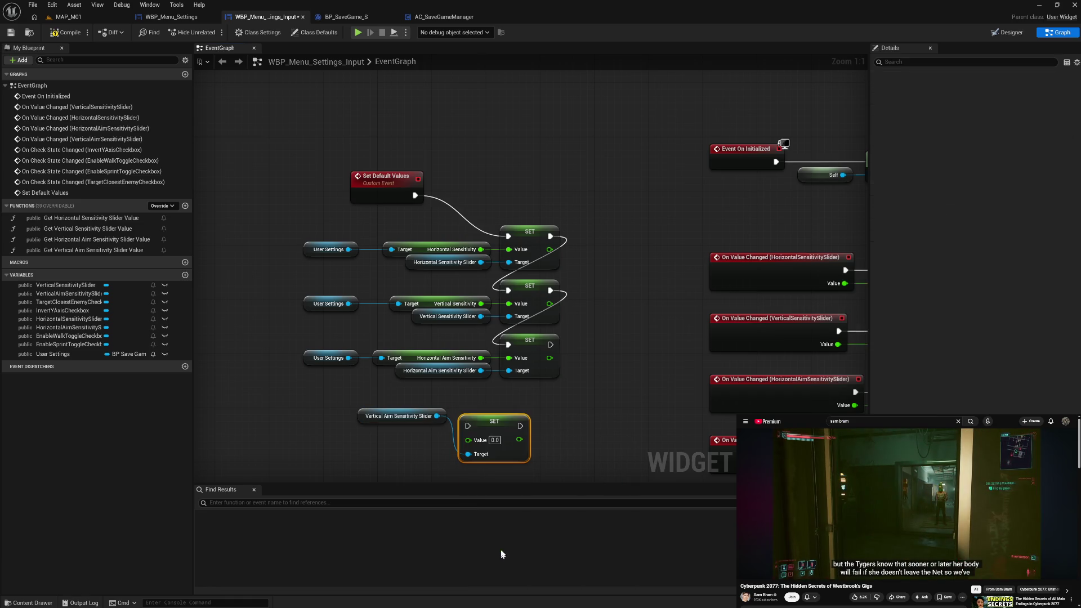
left_click_drag(485, 422, 525, 394)
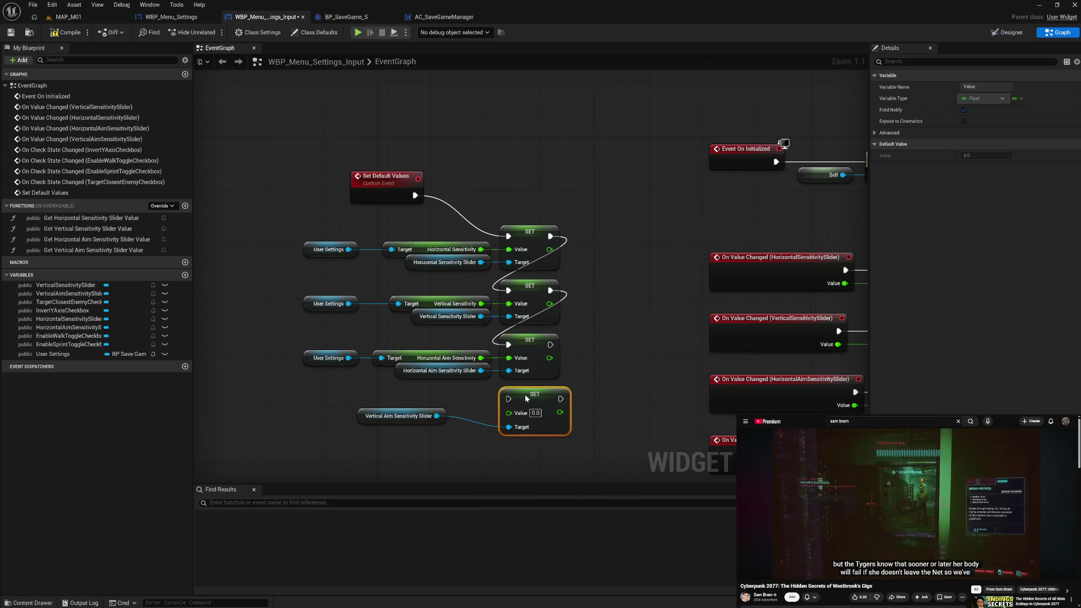
left_click_drag(420, 442, 426, 243)
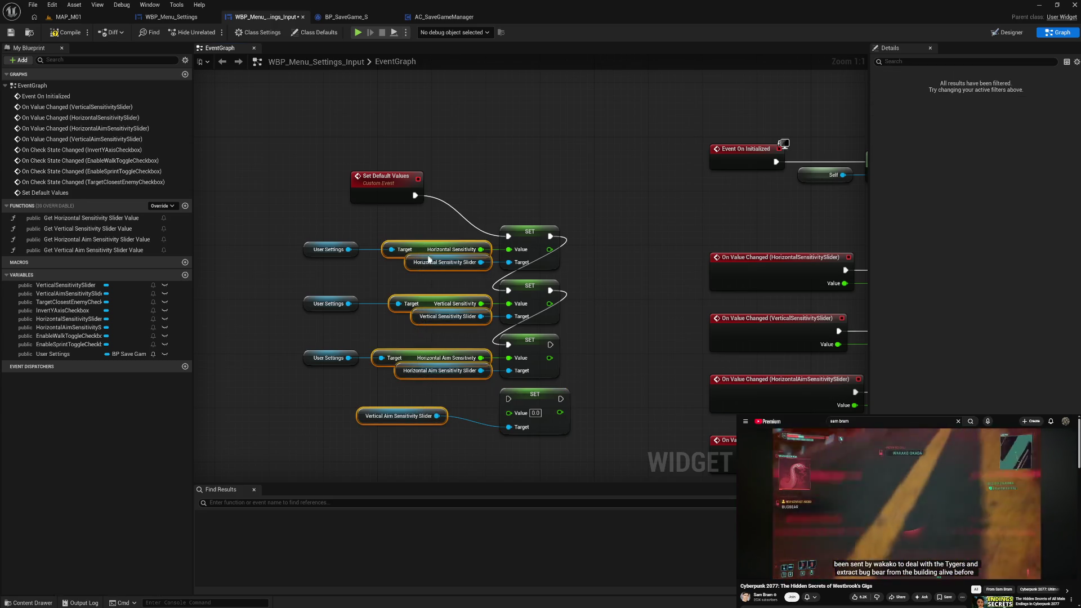
key("shift+d")
left_click(431, 436)
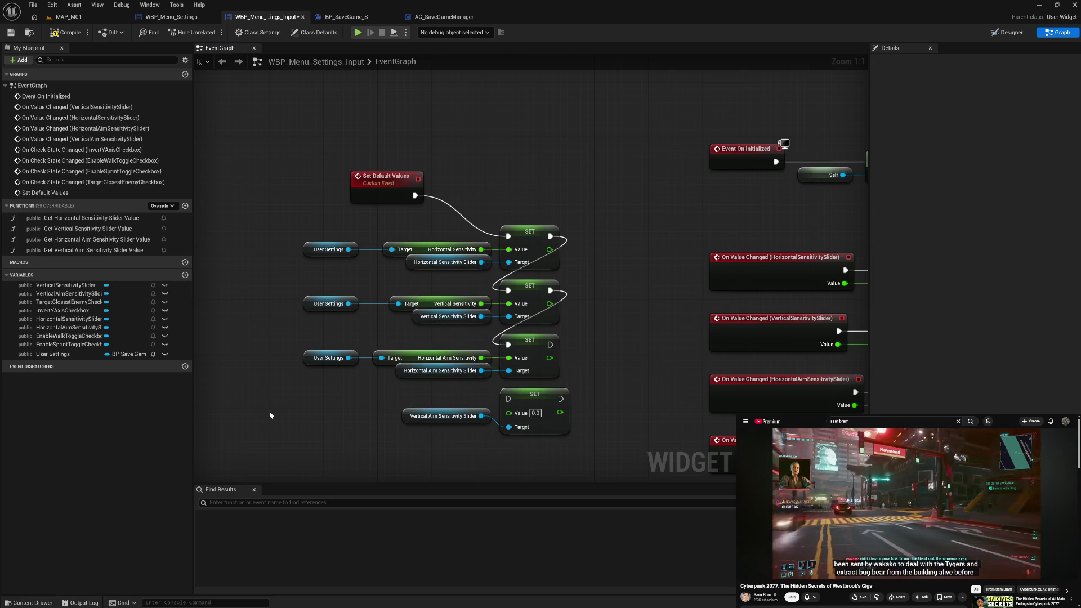
Copy User Settings, add Get Vertical Aim Sensitivity, and wire it into the last SET's Value
left_click(307, 362)
key("ctrl+c")
key("ctrl+v")
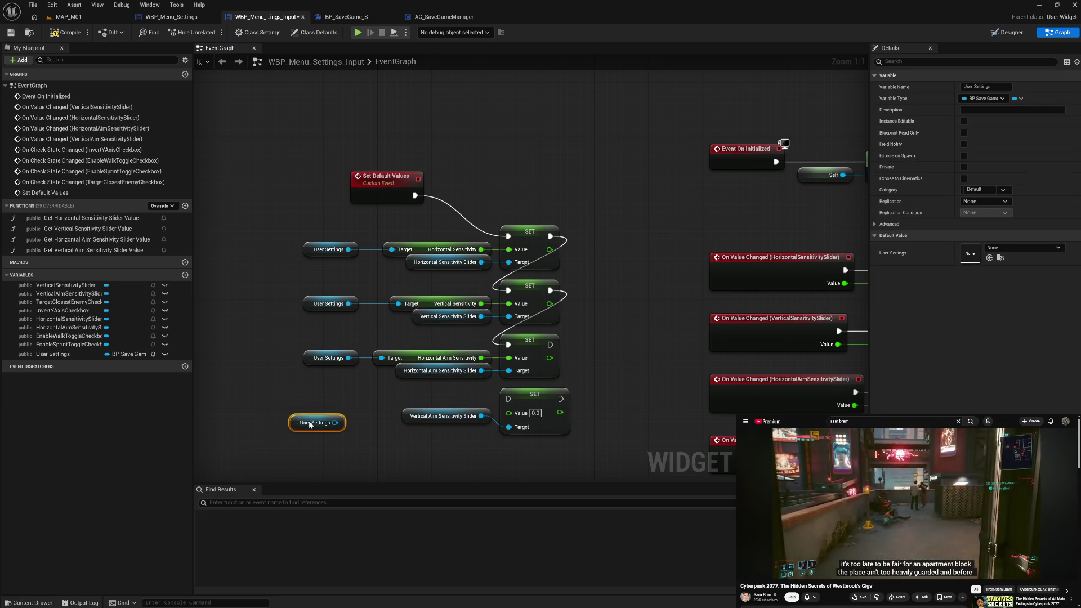
left_click_drag(335, 423, 370, 423)
type("get")
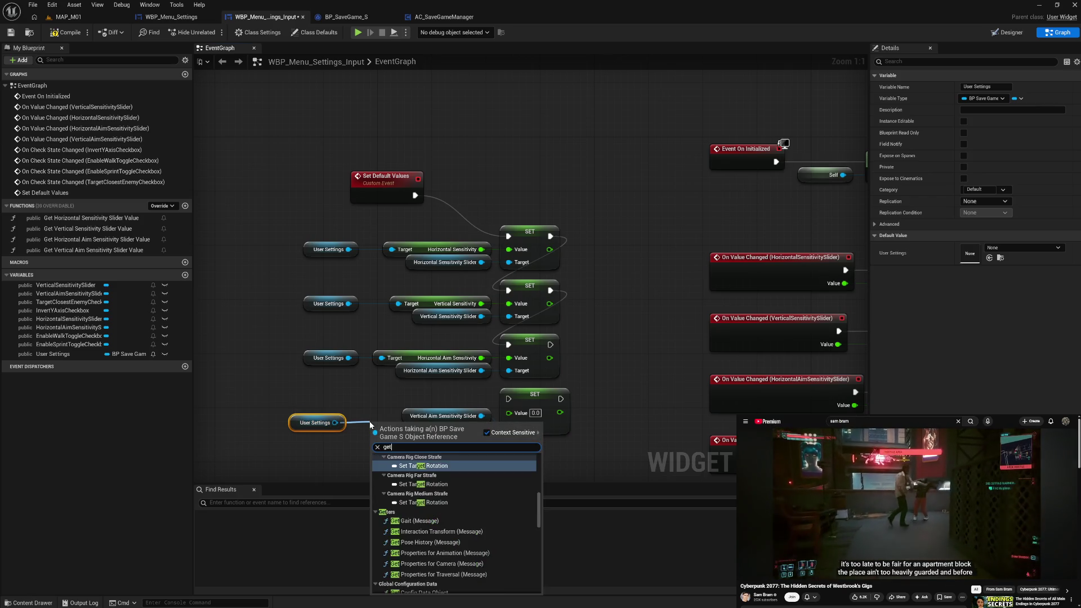
type(" vert")
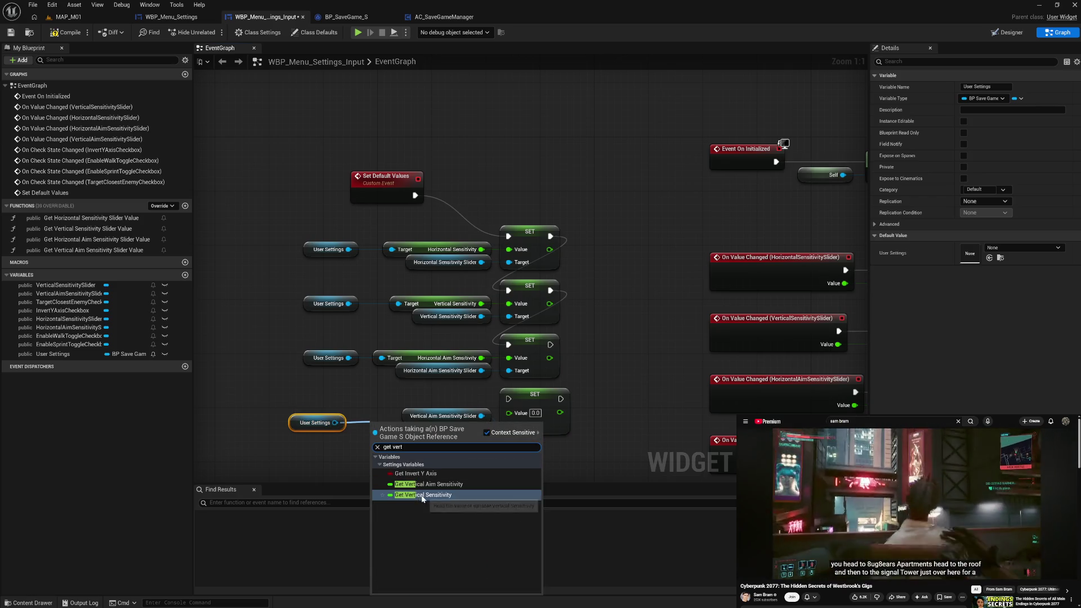
left_click(434, 485)
left_click_drag(468, 429, 508, 413)
left_click_drag(453, 458, 383, 237)
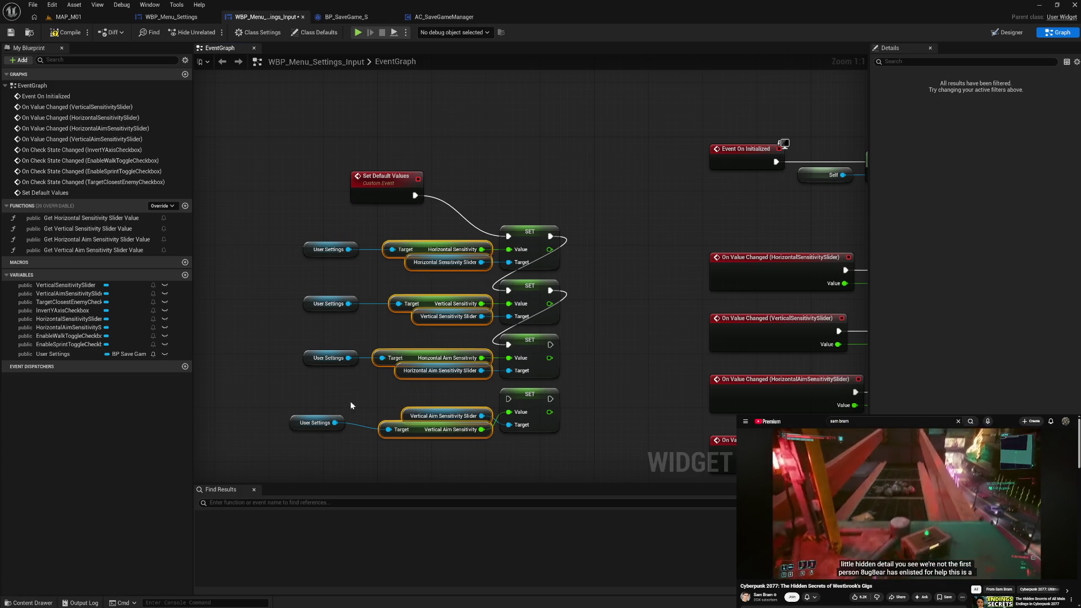
Align the bottom row, run its SET after the third SET, and compile the widget
mouse_move(334, 456)
left_mouse_down()
mouse_move(319, 275)
mouse_move(309, 288)
left_mouse_up()
key("shift+a")
left_click_drag(263, 407, 545, 436)
key("q")
left_click_drag(551, 351, 508, 399)
left_click(607, 414)
left_click_drag(521, 455, 525, 390)
left_click(70, 34)
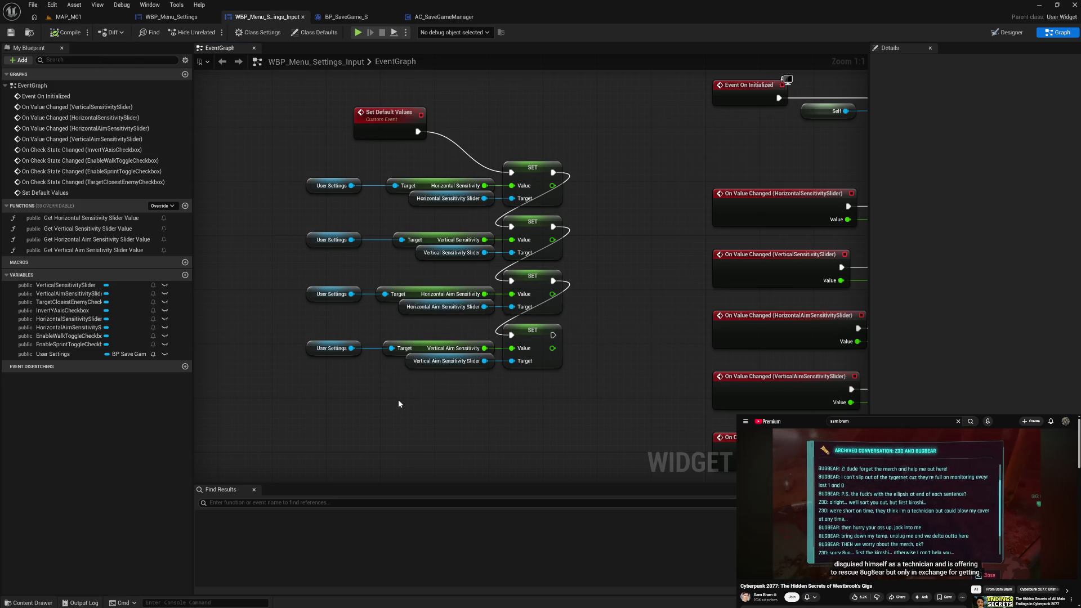
Place an Invert YAxis Checkbox getter in the graph
left_click_drag(342, 418, 339, 377)
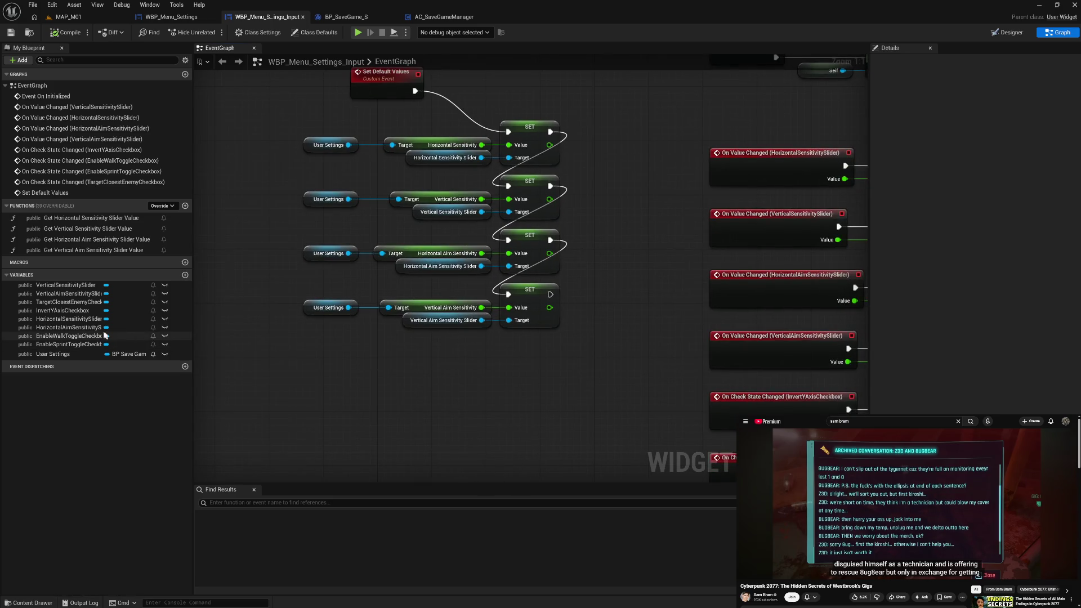
mouse_move(80, 314)
left_mouse_down()
mouse_move(350, 379)
mouse_move(480, 380)
left_mouse_up()
left_click(436, 391)
type("set va")
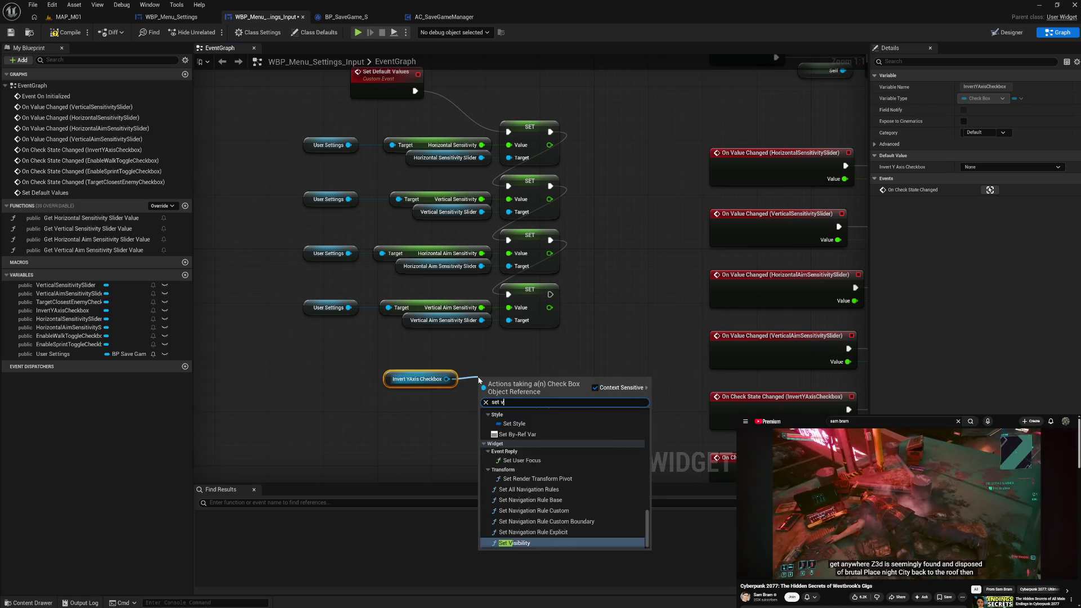
left_click(482, 349)
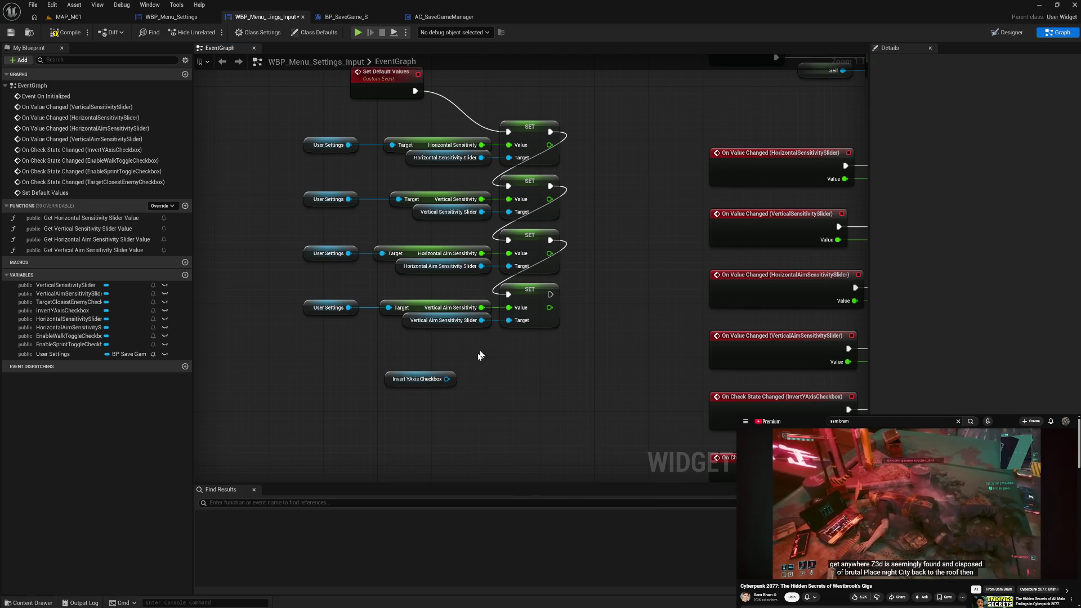
mouse_move(462, 377)
left_mouse_down()
mouse_move(236, 338)
mouse_move(279, 334)
mouse_move(277, 295)
mouse_move(390, 296)
left_mouse_up()
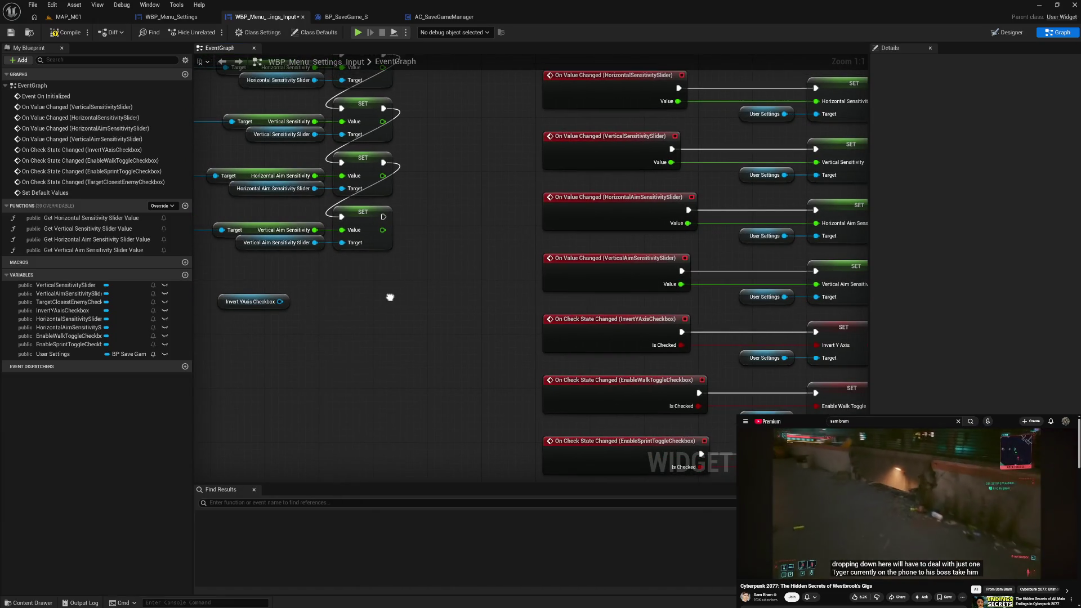
left_click_drag(390, 296, 429, 299)
Add a Set Checked State node driven by the Invert YAxis Checkbox
left_click_drag(319, 304, 361, 302)
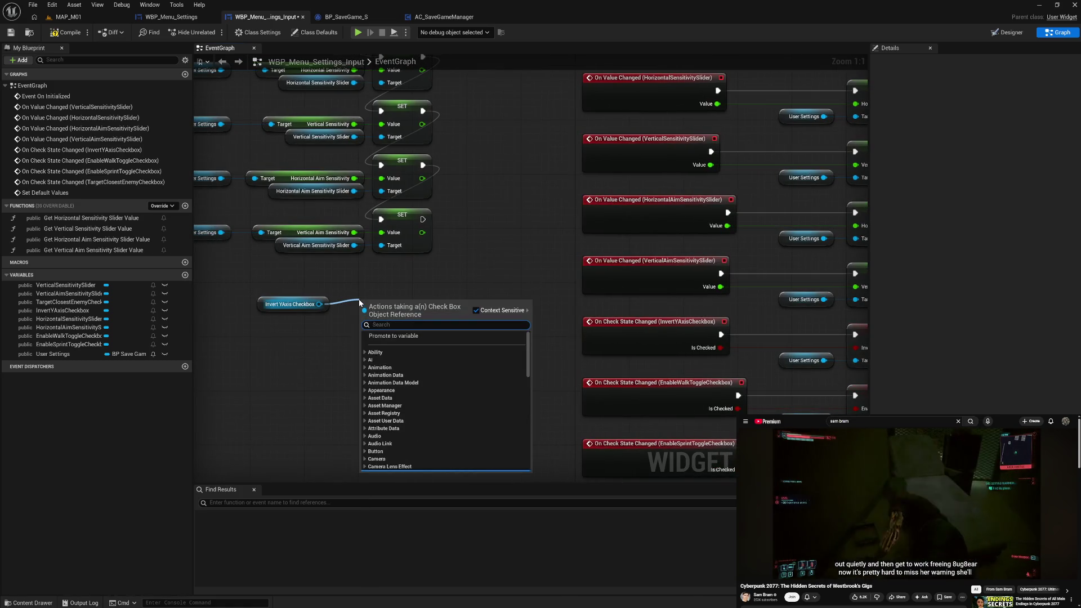
type("set")
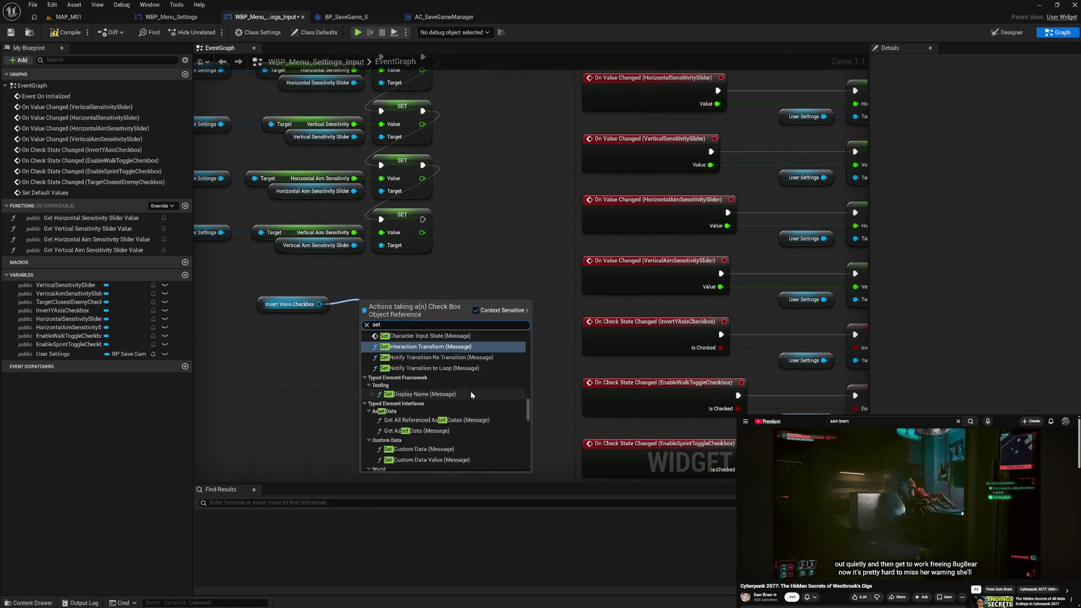
type(" var")
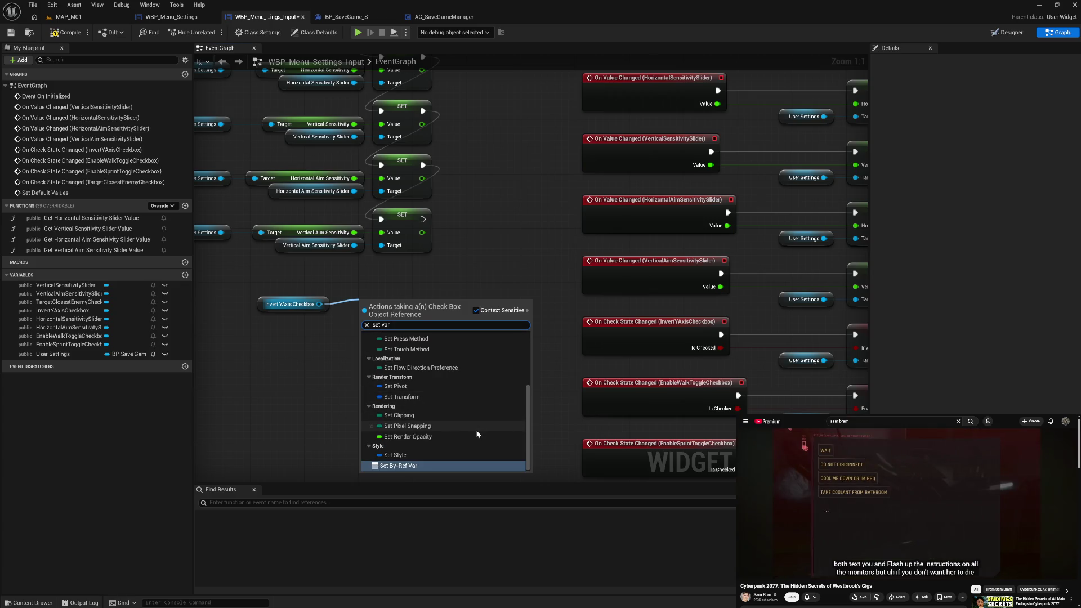
scroll(466, 441, "up", 3)
scroll(466, 441, "up", 5)
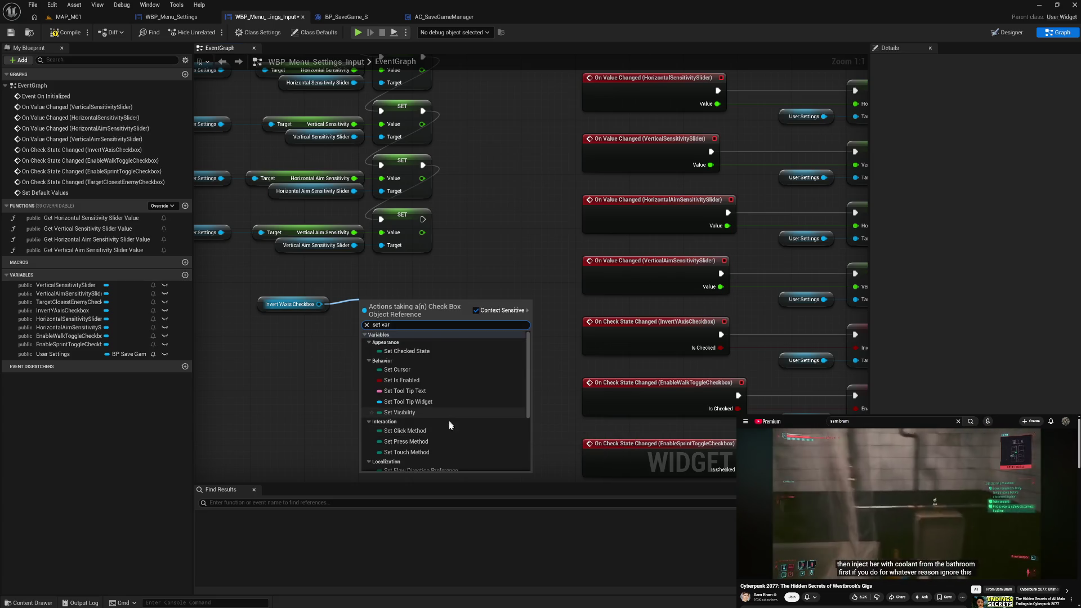
left_click(439, 352)
left_click_drag(400, 292, 420, 272)
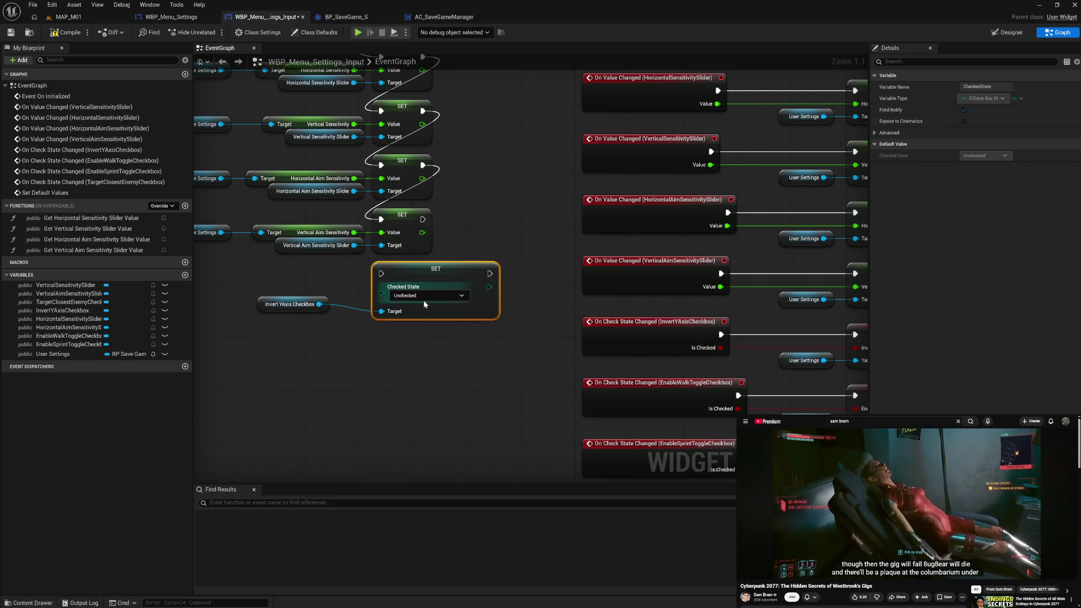
Line up the checkbox getter with the SET node, compile, and inspect the checked-state options
left_click_drag(280, 351, 388, 354)
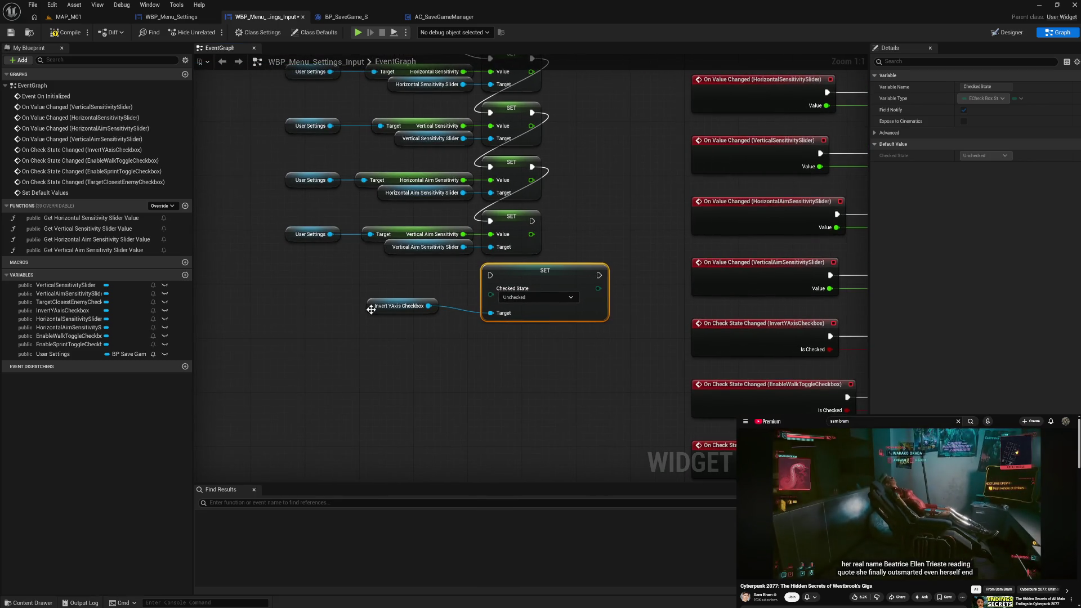
left_click_drag(371, 310, 408, 324)
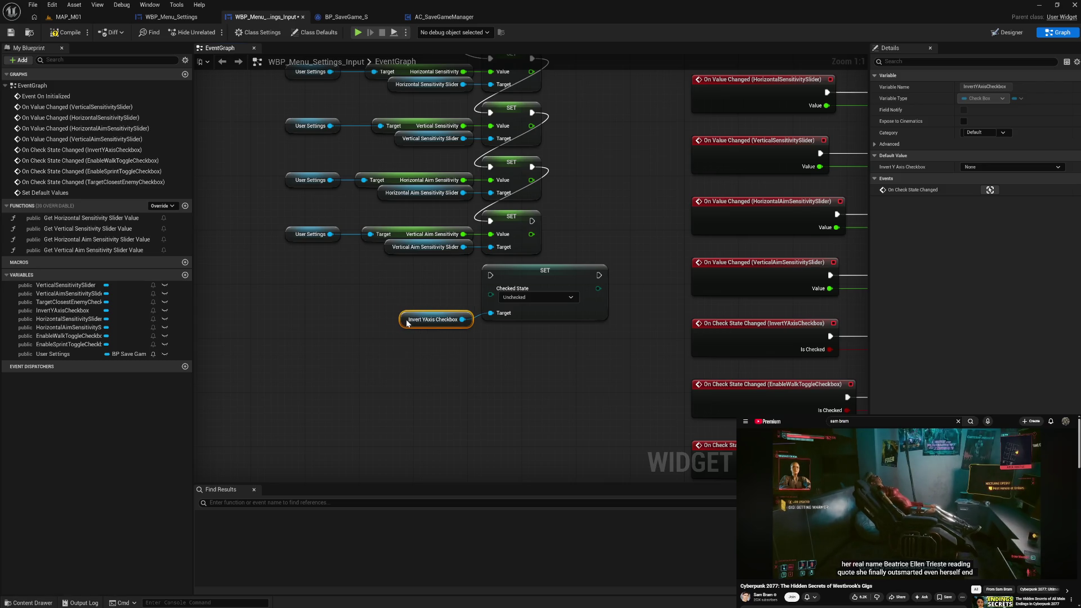
left_click(522, 272, "ctrl")
key("q")
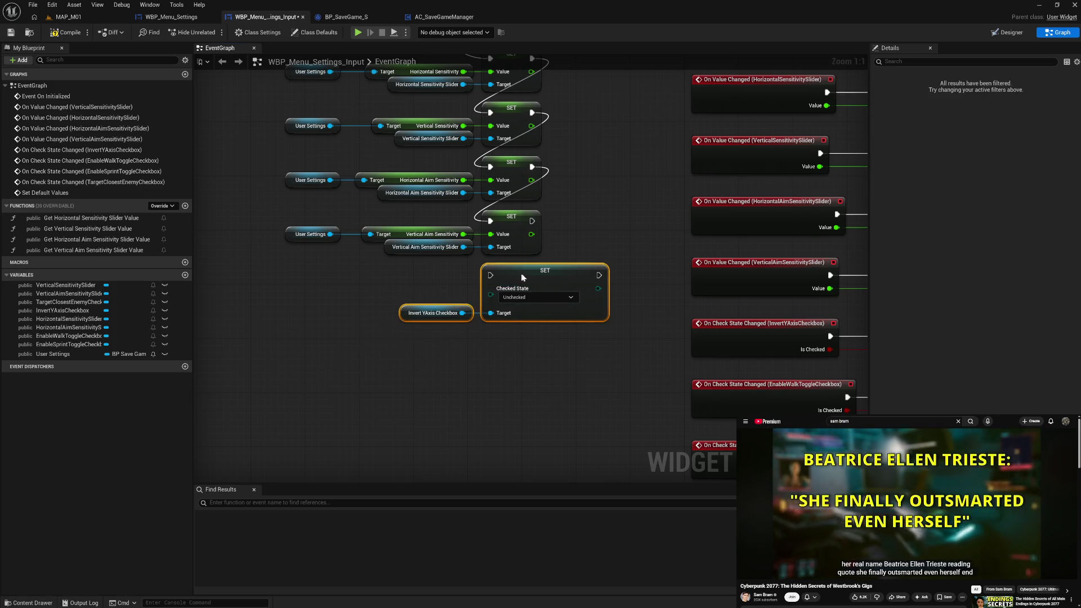
left_click(500, 368)
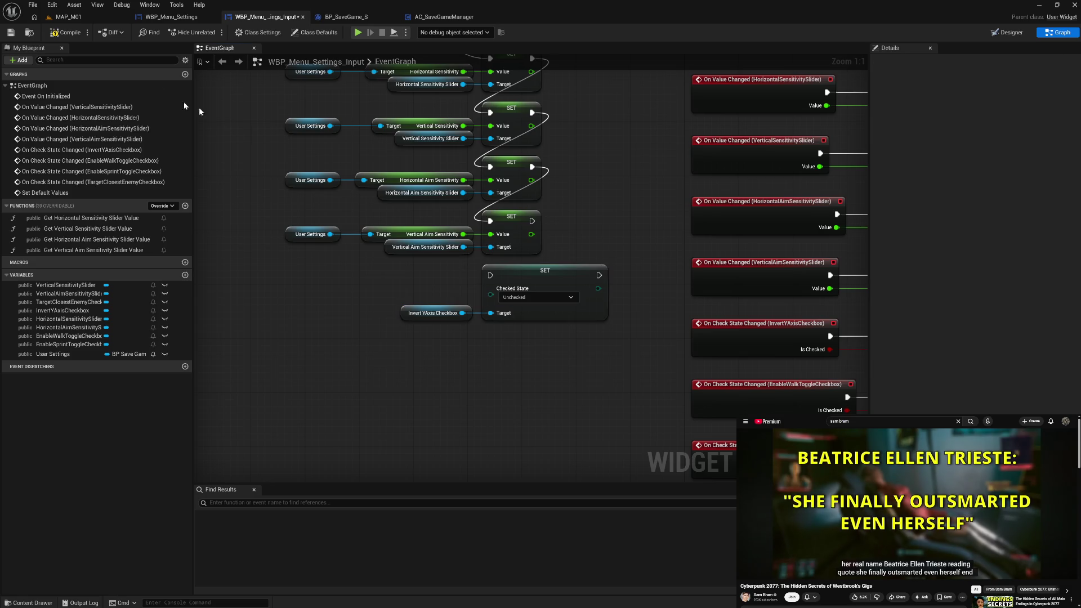
left_click(78, 34)
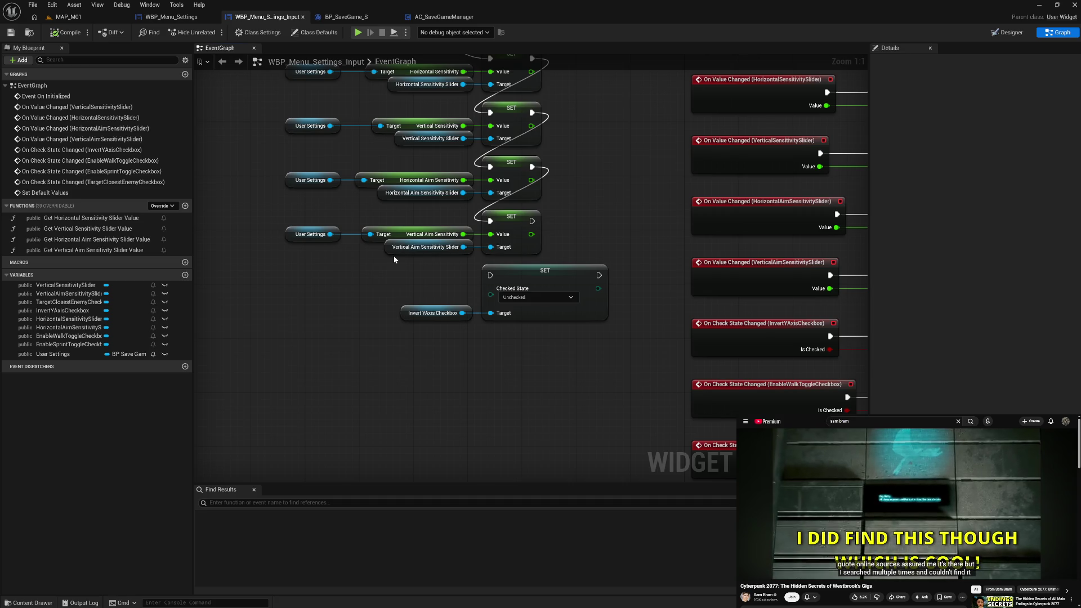
left_click(529, 297)
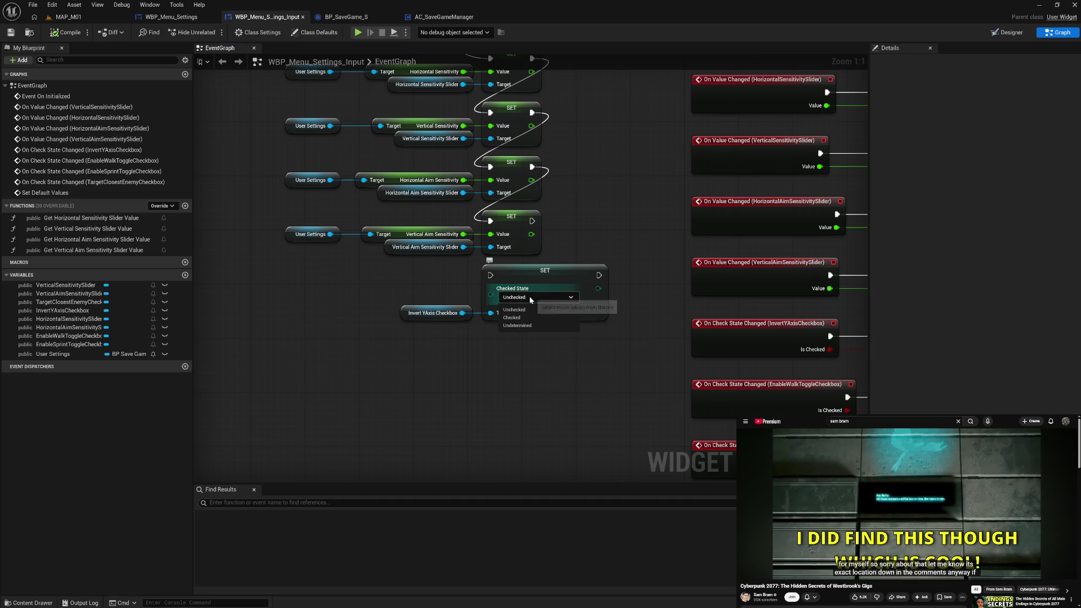
Keep the Invert YAxis Checked State at Unchecked and run its SET after the Vertical Aim SET
left_click(546, 302)
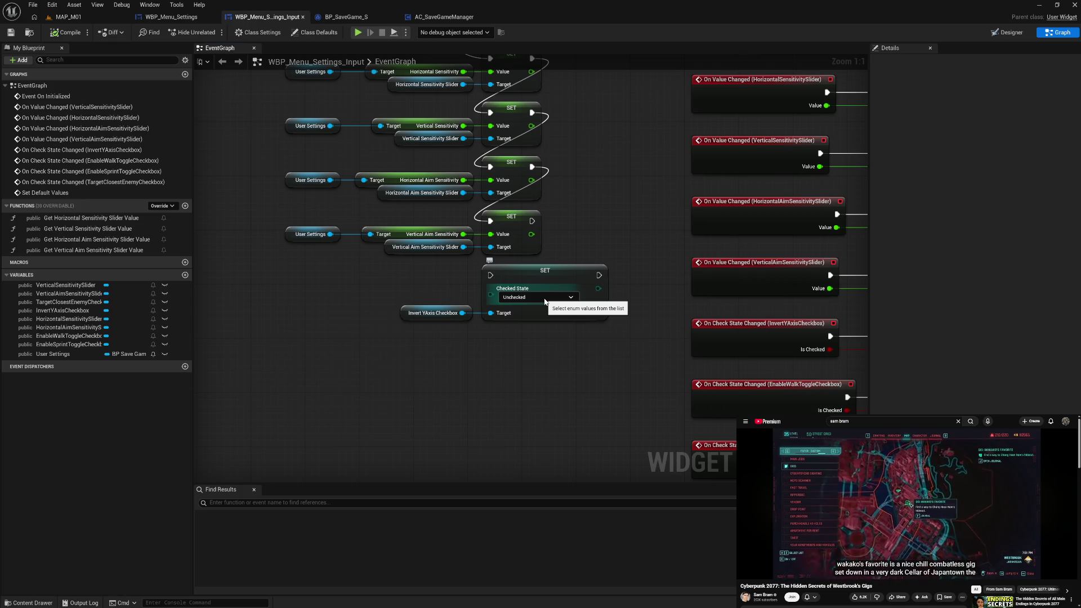
left_click_drag(533, 220, 492, 277)
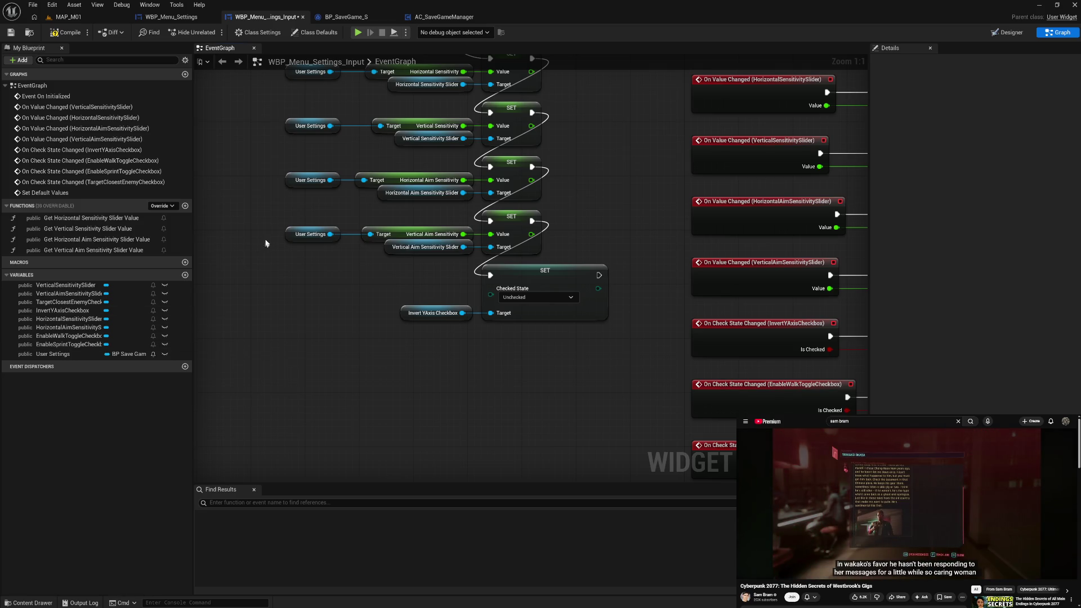
Get the saved Invert Y Axis from User Settings and add a Branch driven by it
left_click(288, 235)
mouse_move(337, 237)
left_mouse_down()
mouse_move(277, 322)
mouse_move(300, 322)
left_mouse_up()
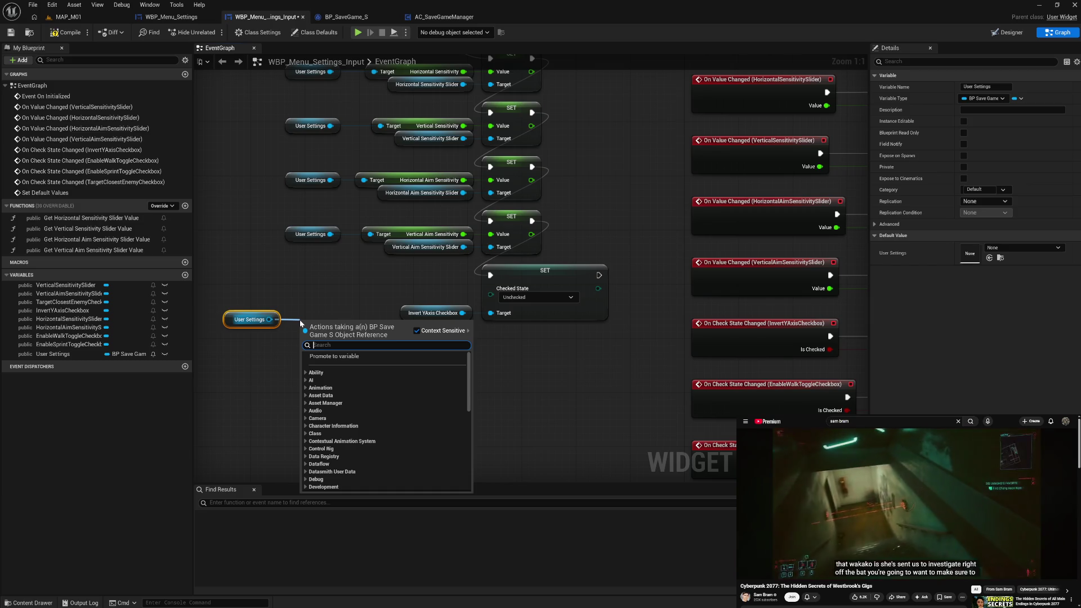
type("y ax")
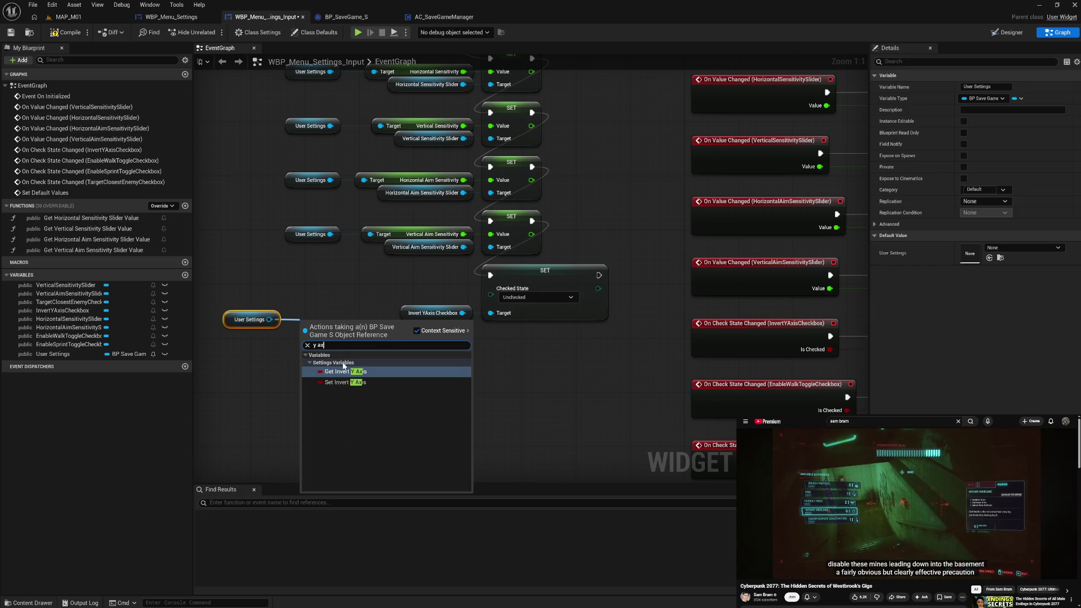
left_click(347, 372)
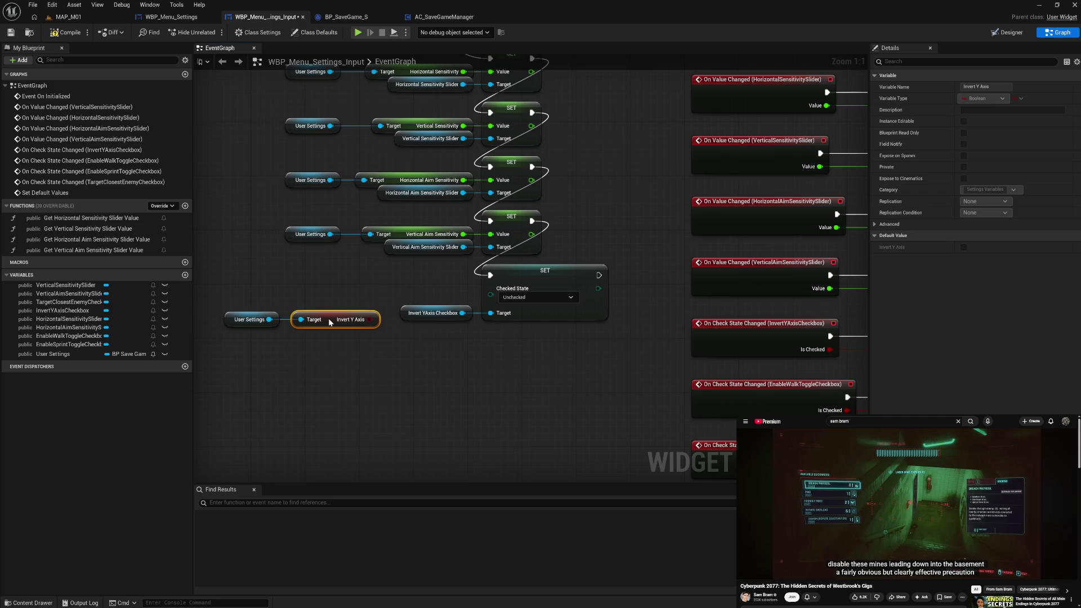
mouse_move(364, 320)
left_mouse_down()
mouse_move(509, 298)
mouse_move(493, 296)
left_mouse_up()
left_click(417, 289)
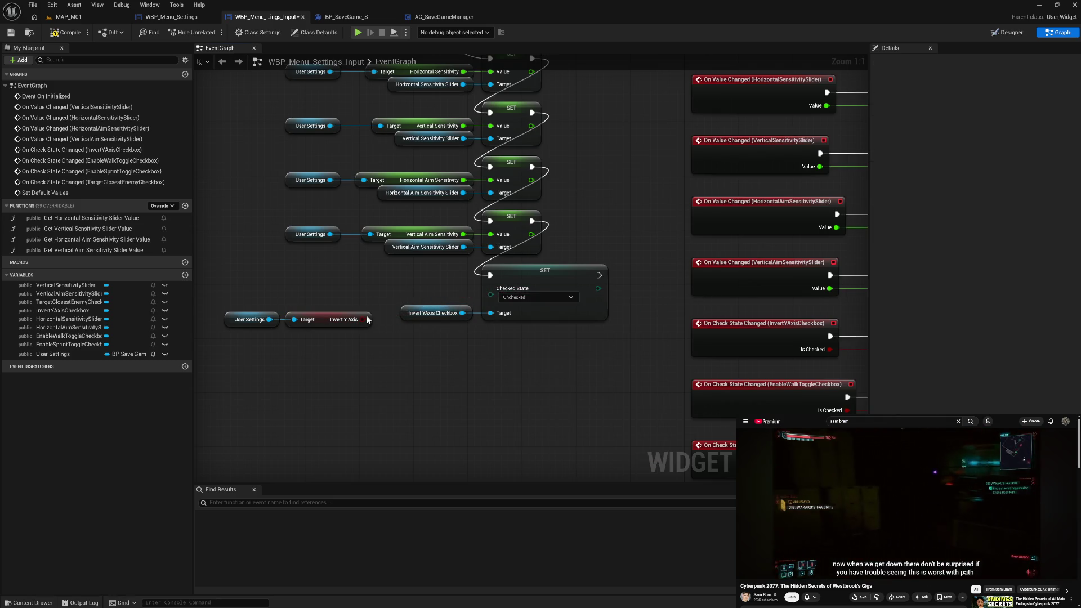
mouse_move(363, 319)
left_mouse_down()
mouse_move(370, 299)
mouse_move(395, 341)
mouse_move(403, 333)
left_mouse_up()
type("b")
left_click(442, 378)
Align the Branch with its getters and run it after the vertical aim setter
left_click_drag(272, 309, 392, 361)
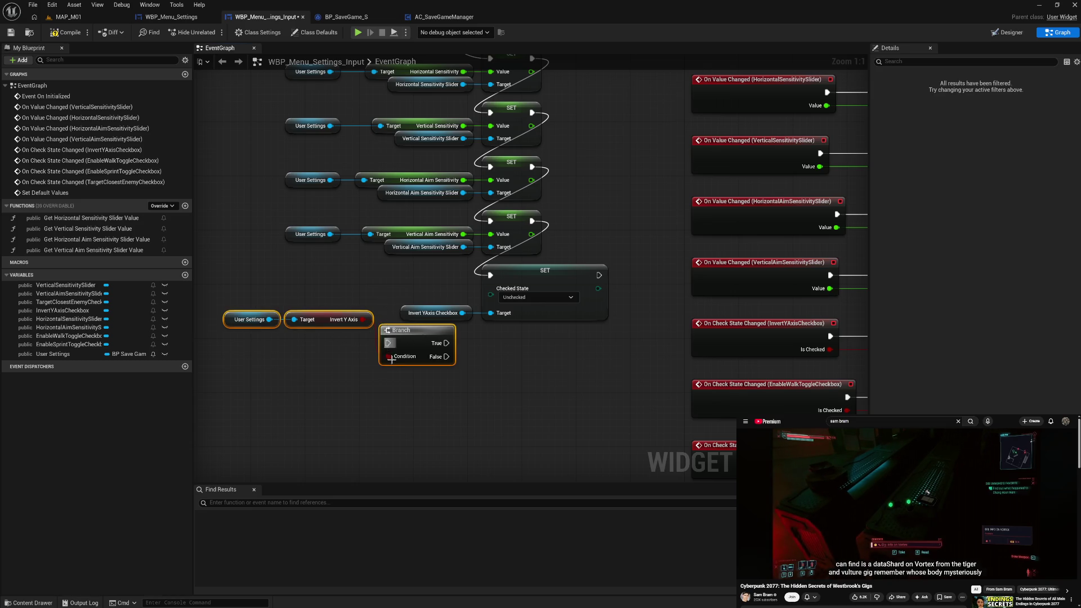
key("q")
mouse_move(404, 299)
left_mouse_down()
mouse_move(363, 344)
mouse_move(485, 290)
mouse_move(493, 276)
left_mouse_up()
mouse_move(532, 223)
left_mouse_down()
mouse_move(354, 351)
mouse_move(354, 270)
left_mouse_up()
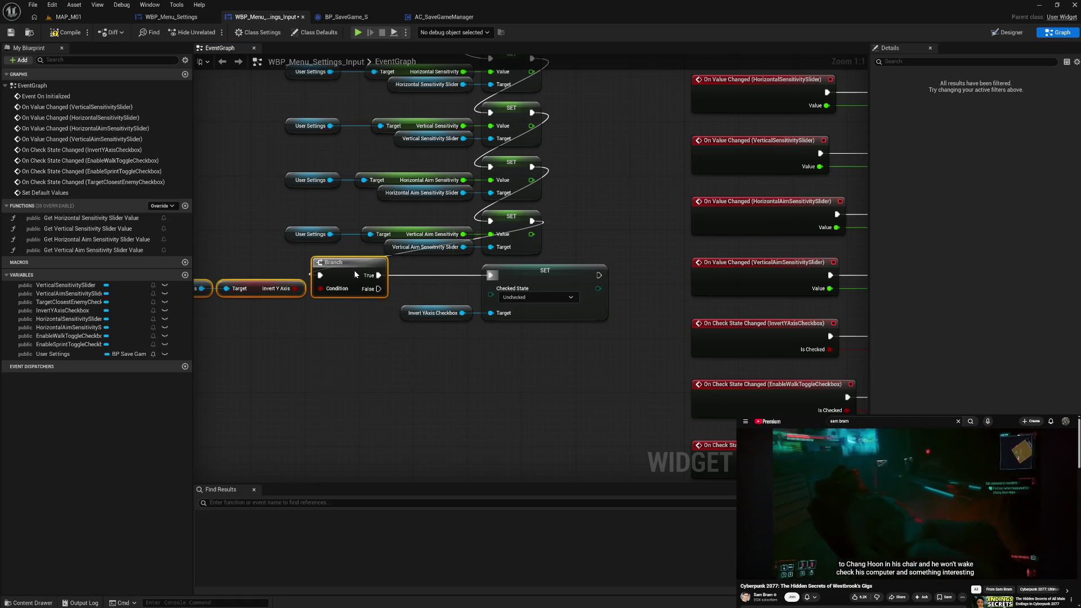
left_click(356, 369)
left_click_drag(366, 379, 442, 382)
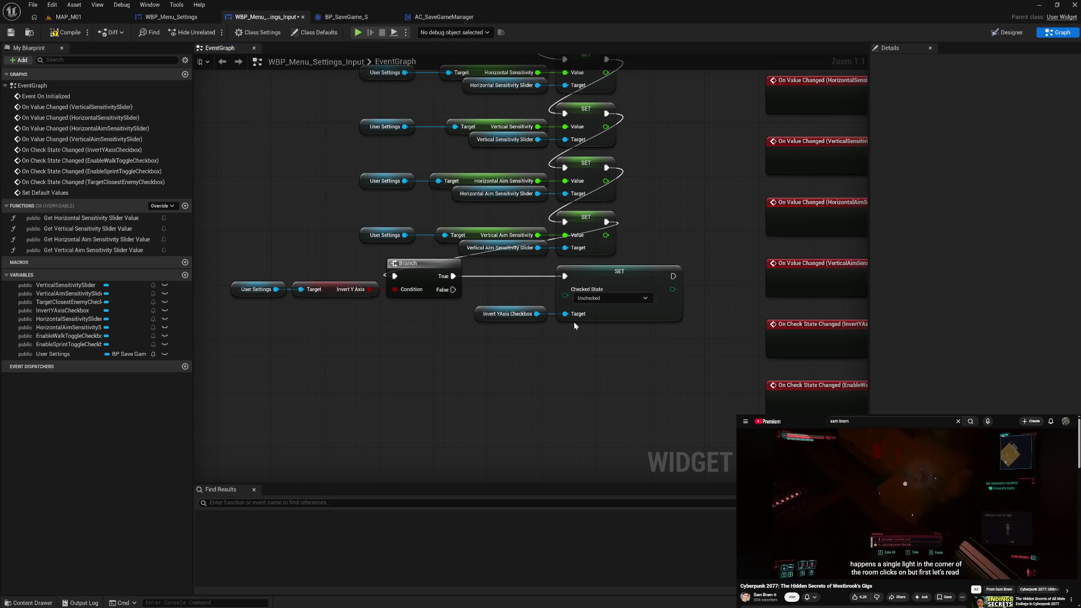
Set the checkbox setter's Checked State to Checked and paste a duplicate setter pair
left_click(602, 298)
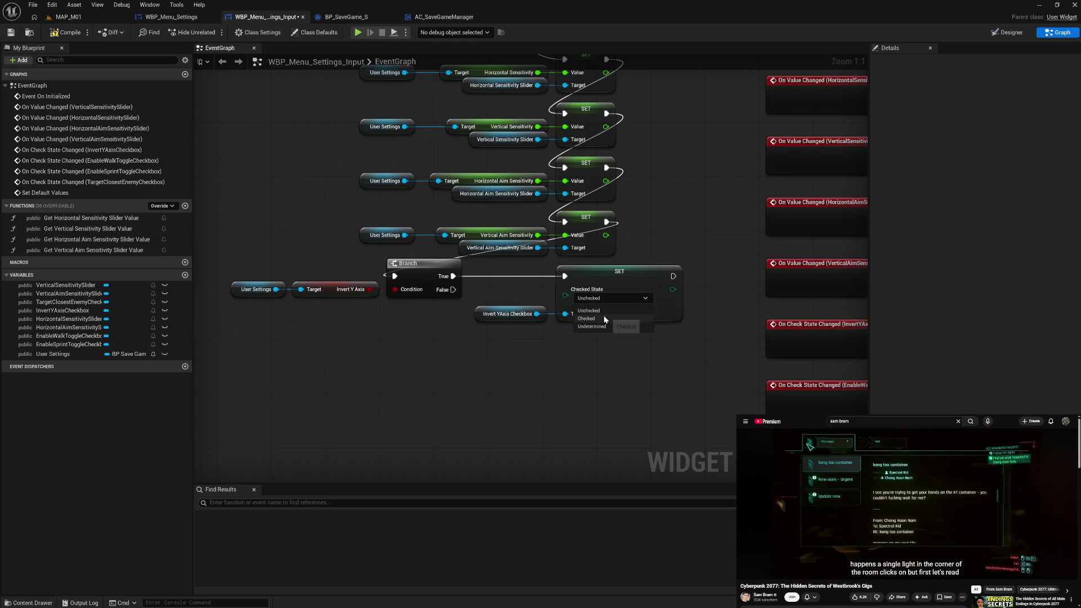
left_click(587, 319)
mouse_move(502, 282)
left_mouse_down()
mouse_move(633, 350)
mouse_move(621, 348)
left_mouse_up()
key("ctrl+c")
key("ctrl+v")
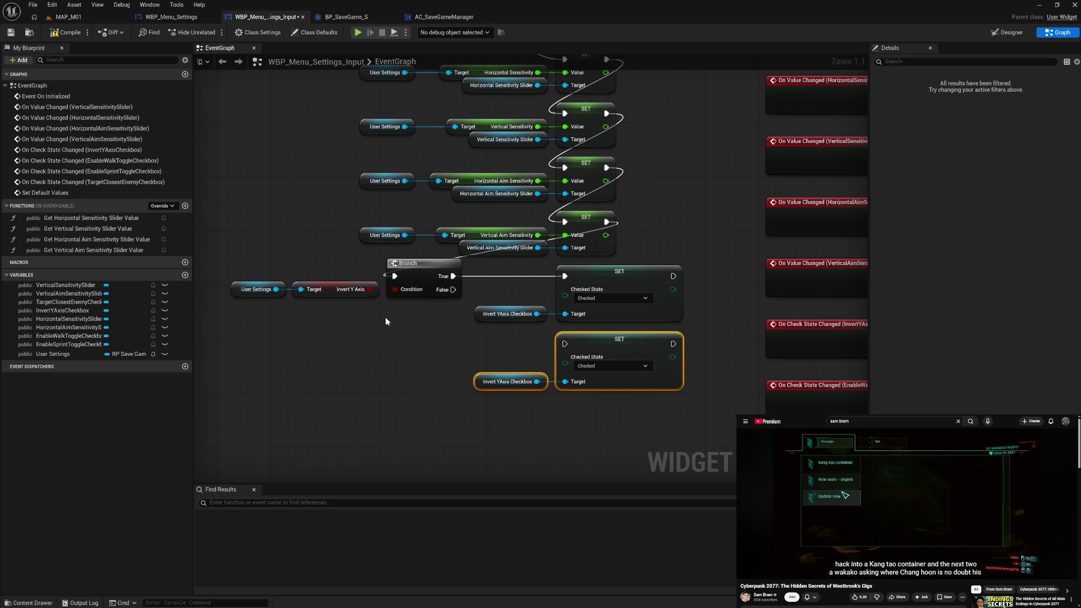
left_click_drag(372, 290, 376, 326)
type("se")
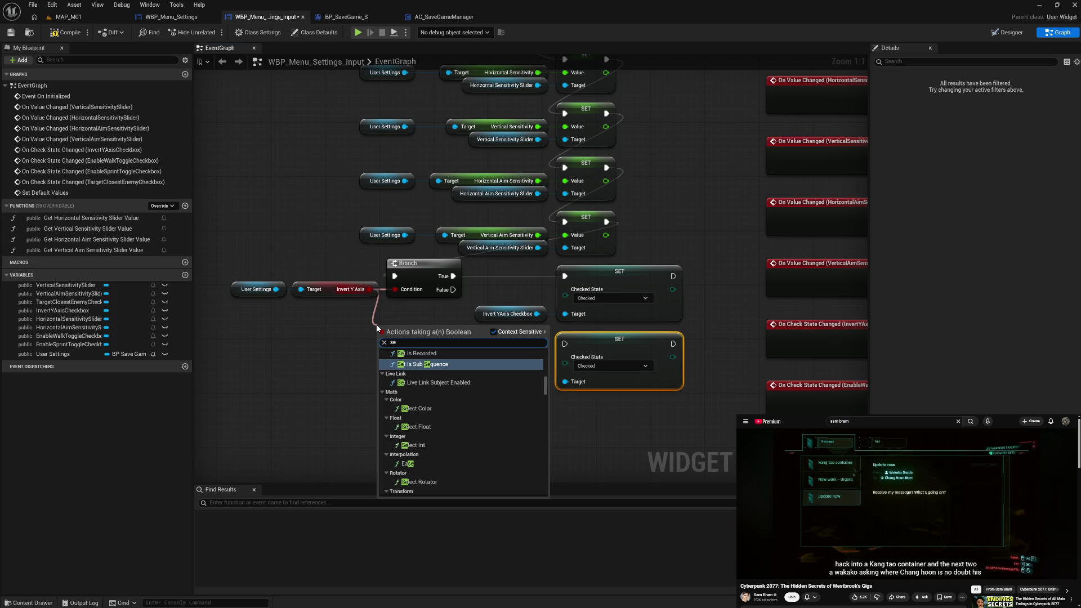
type("lect")
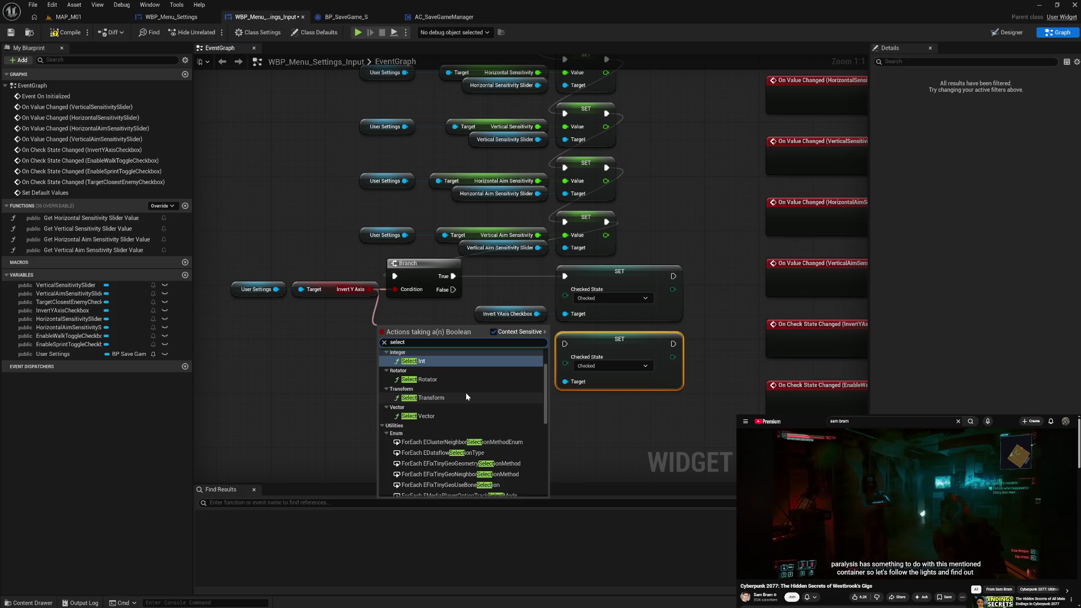
Add a Select node indexed by Invert Y Axis, feeding the duplicate setter's Checked State
scroll(465, 393, "down", 5)
scroll(465, 393, "up", 2)
scroll(466, 396, "up", 3)
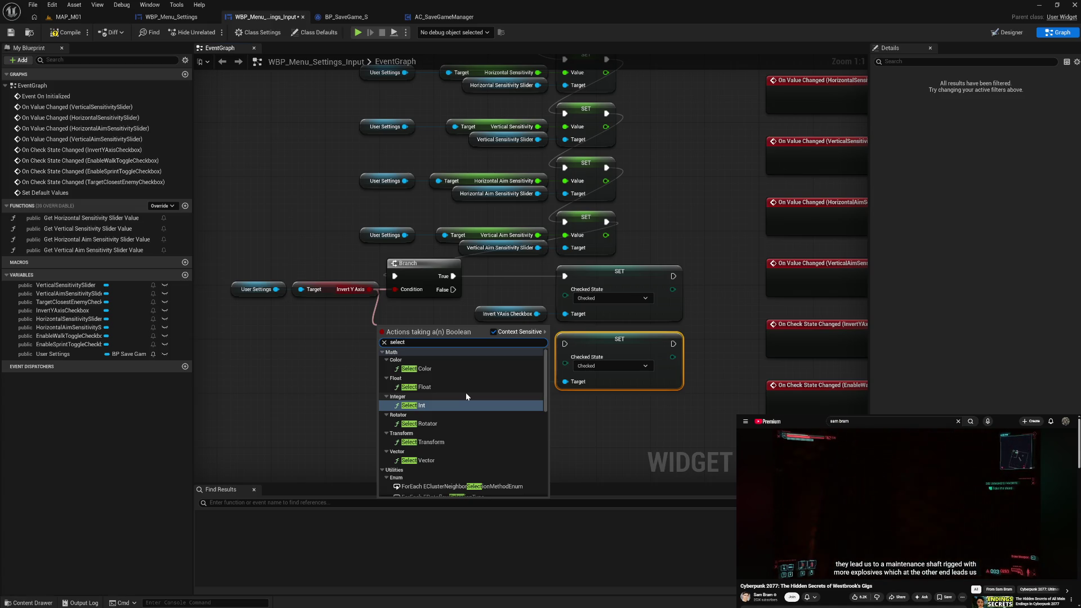
right_click(313, 379)
type("select")
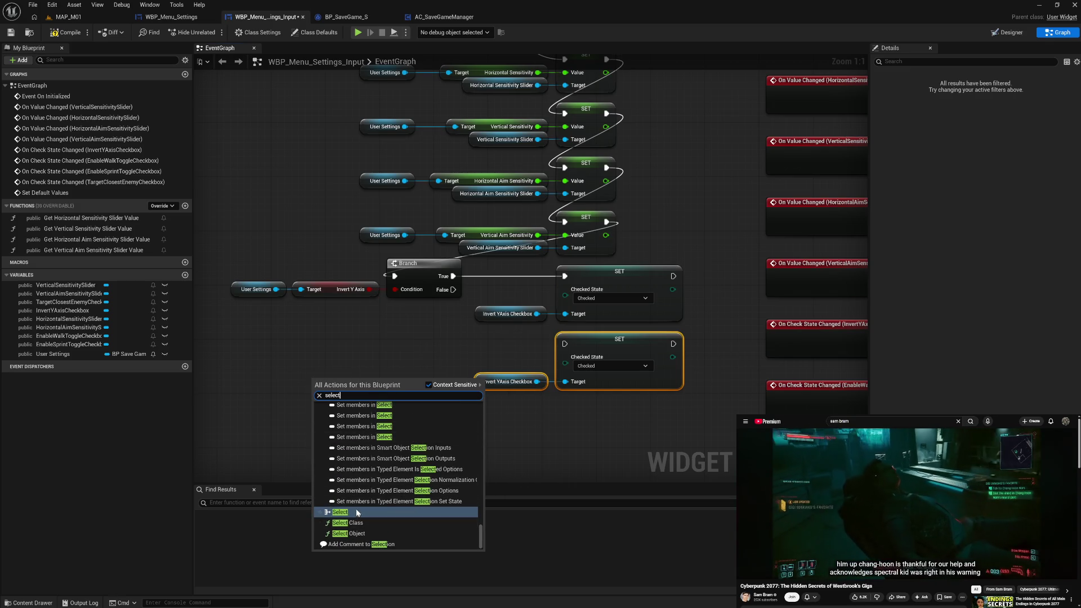
left_click(366, 512)
left_click_drag(360, 403, 367, 377)
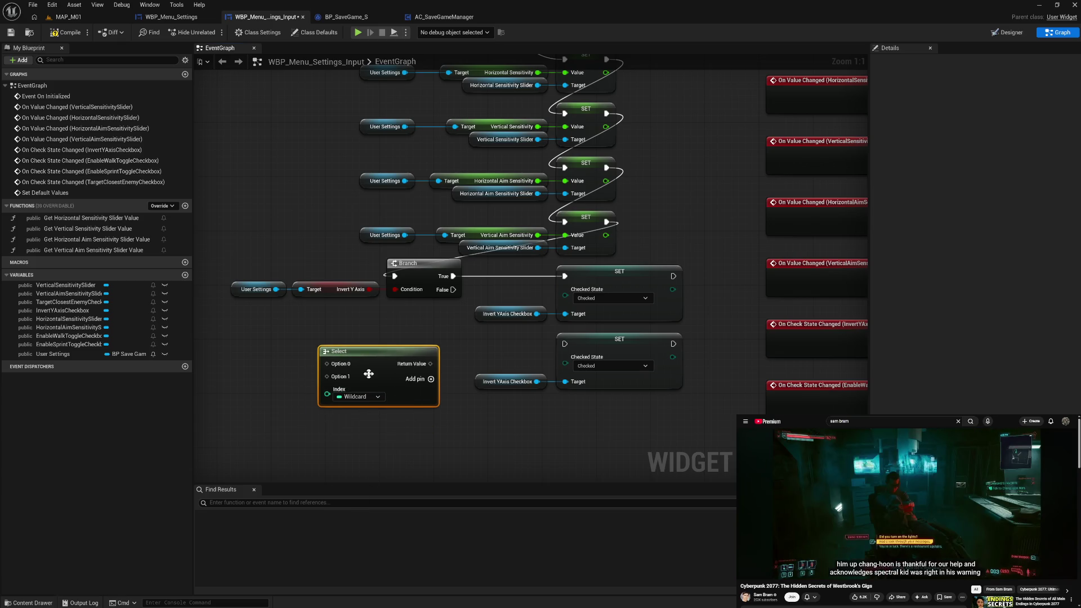
left_click_drag(431, 365, 478, 369)
left_click_drag(566, 365, 566, 361)
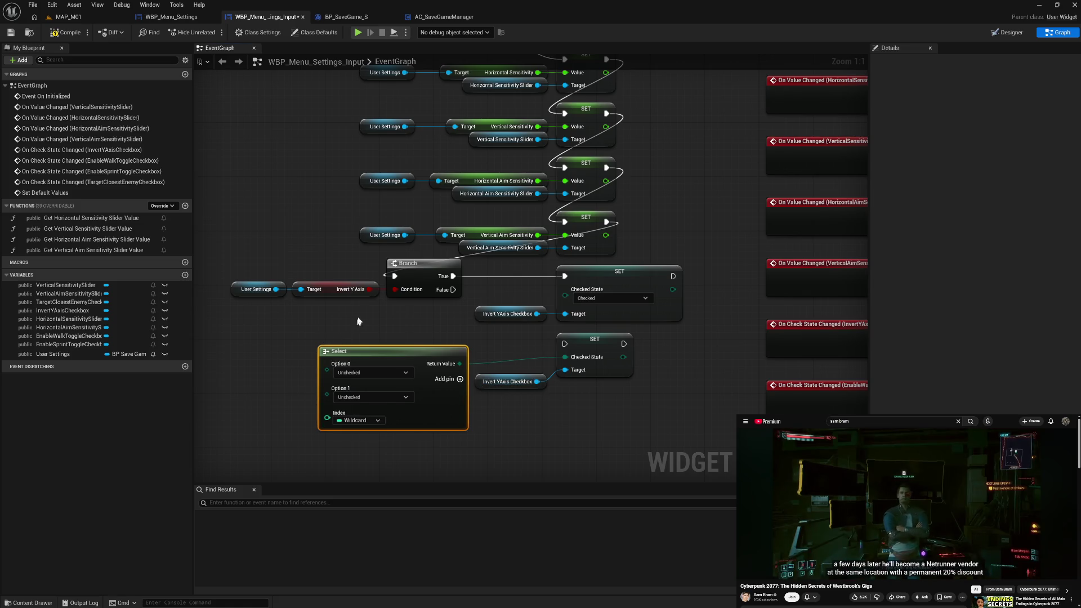
left_click_drag(370, 290, 326, 417)
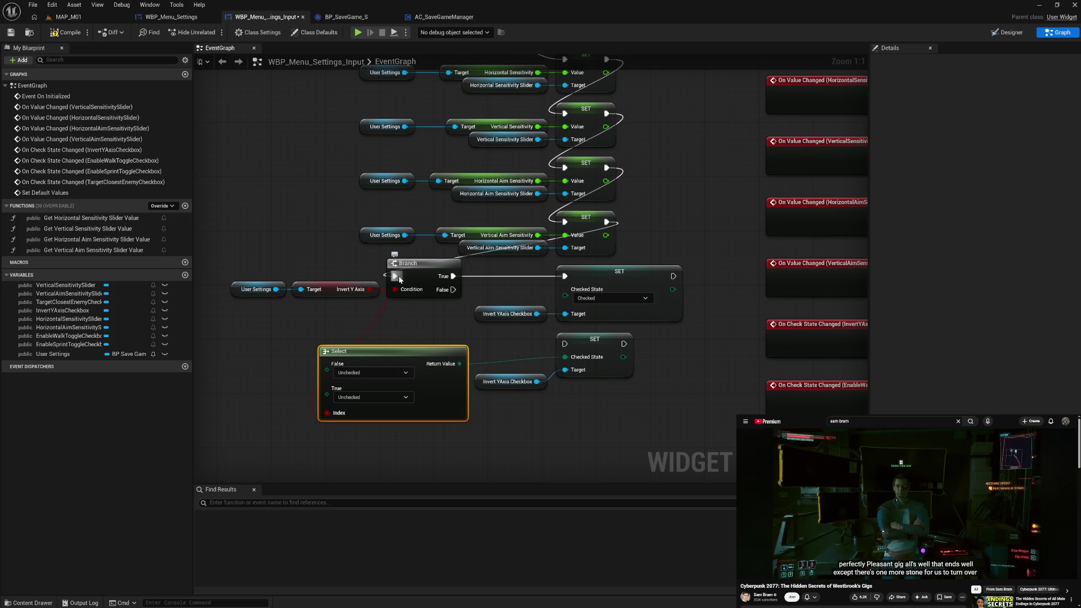
Remove the Branch and duplicate setter, wiring Select into the original checkbox setter after the aim setter
mouse_move(607, 222)
left_mouse_down()
mouse_move(623, 309)
mouse_move(565, 276)
left_mouse_up()
left_click_drag(526, 341, 610, 406)
key("Delete")
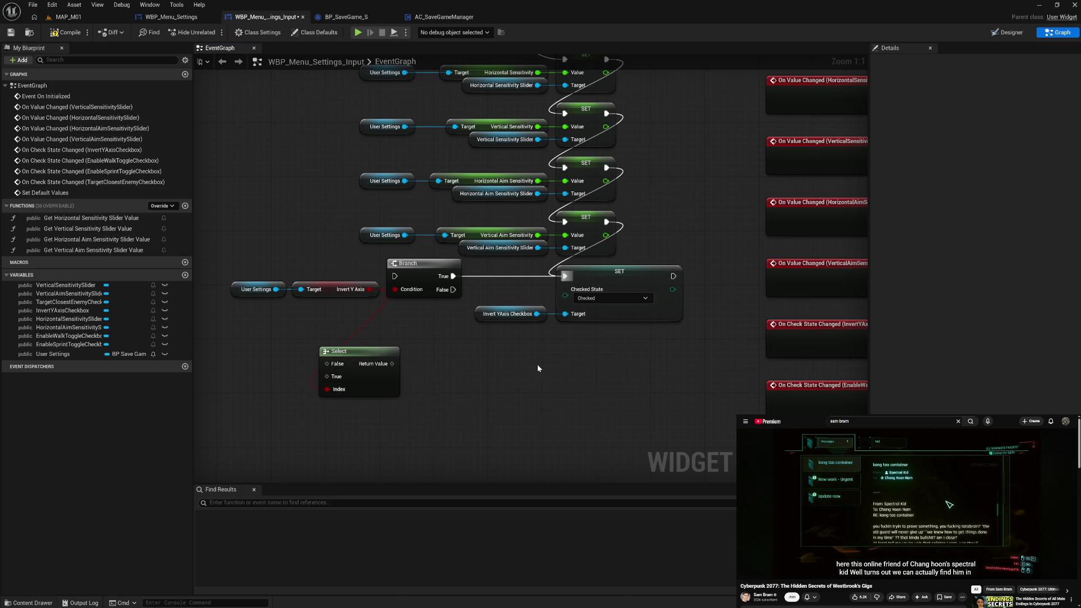
mouse_move(385, 363)
left_mouse_down()
mouse_move(498, 335)
mouse_move(565, 289)
left_mouse_up()
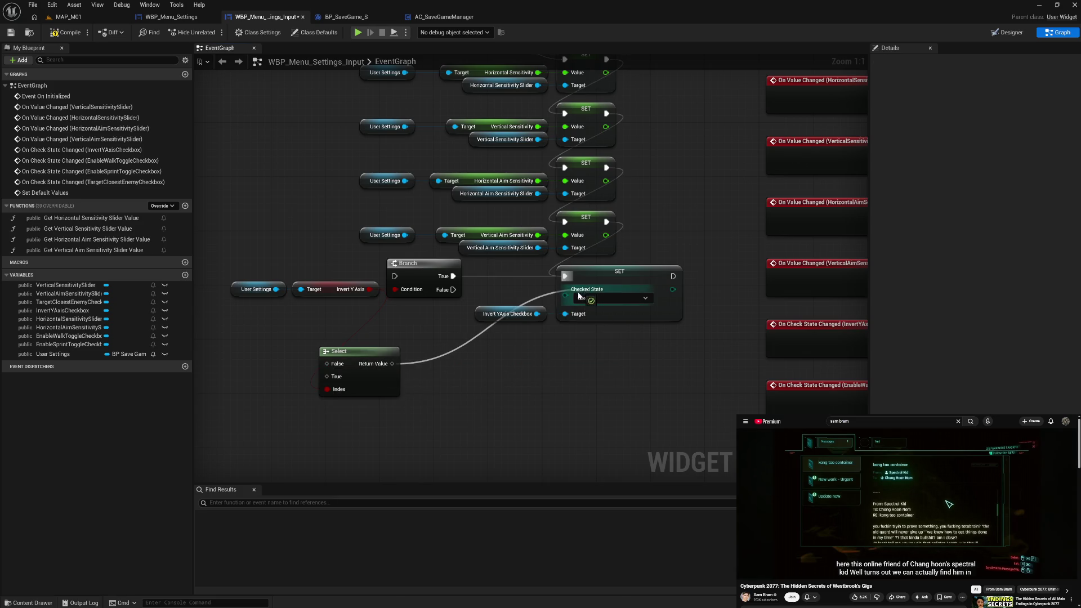
left_click(415, 277)
key("Delete")
Line the Select chain up with the setter and set Select's True option to Checked
mouse_move(250, 273)
left_mouse_down()
mouse_move(338, 296)
mouse_move(256, 421)
left_mouse_up()
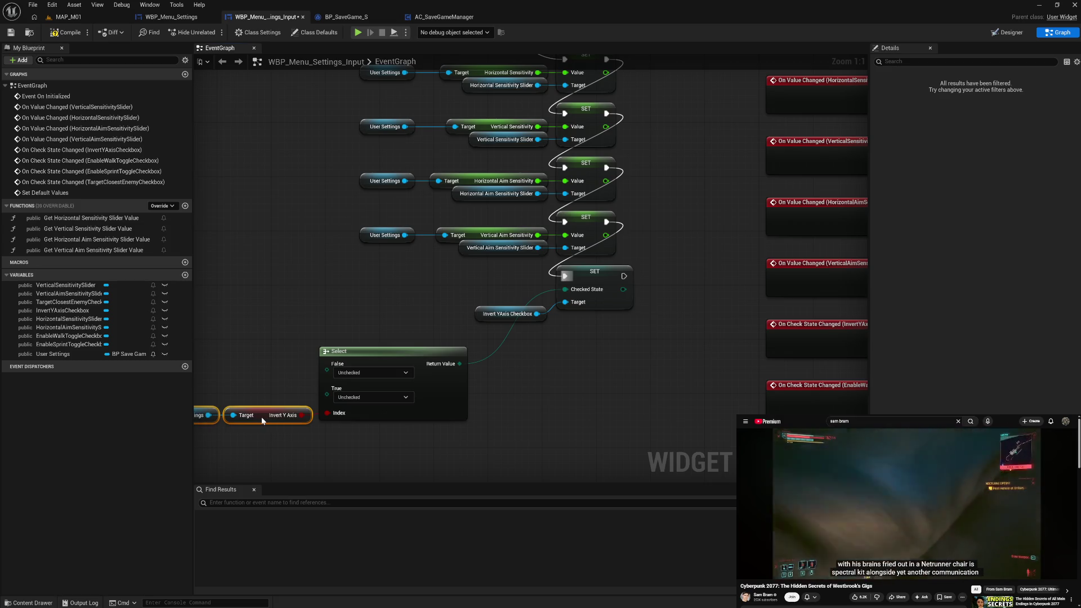
mouse_move(247, 304)
left_mouse_down()
mouse_move(478, 366)
mouse_move(499, 291)
mouse_move(492, 270)
left_mouse_up()
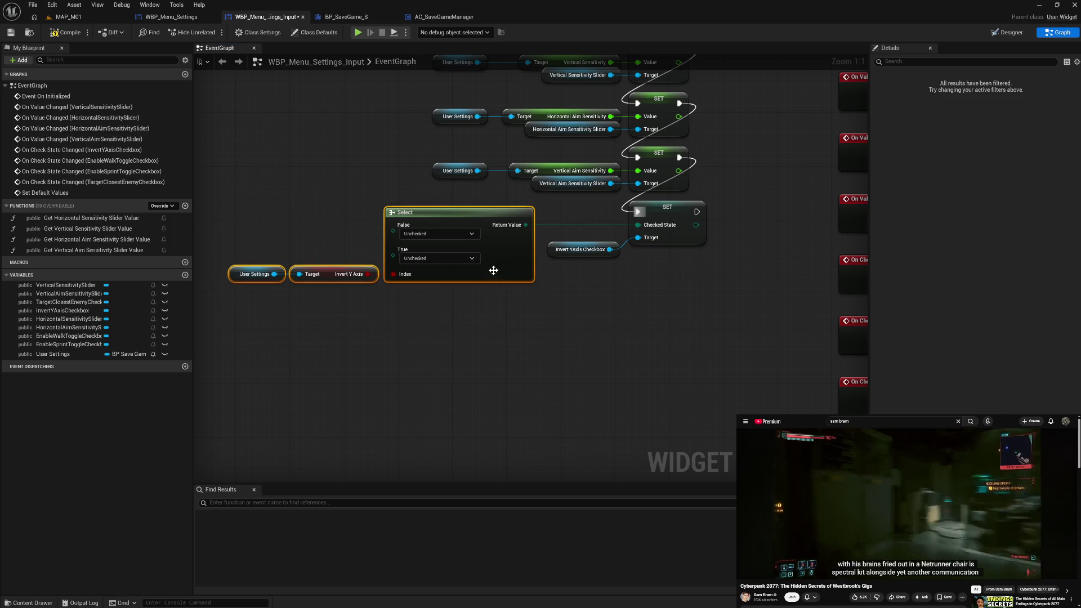
mouse_move(264, 222)
left_mouse_down()
mouse_move(560, 282)
mouse_move(664, 286)
left_mouse_up()
key("q")
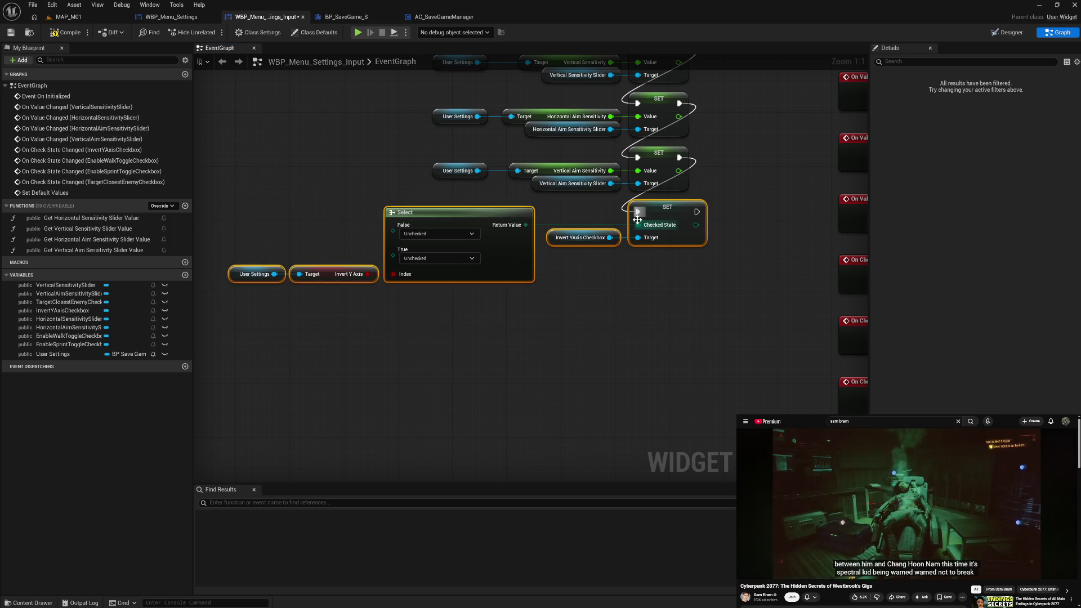
left_click(647, 319)
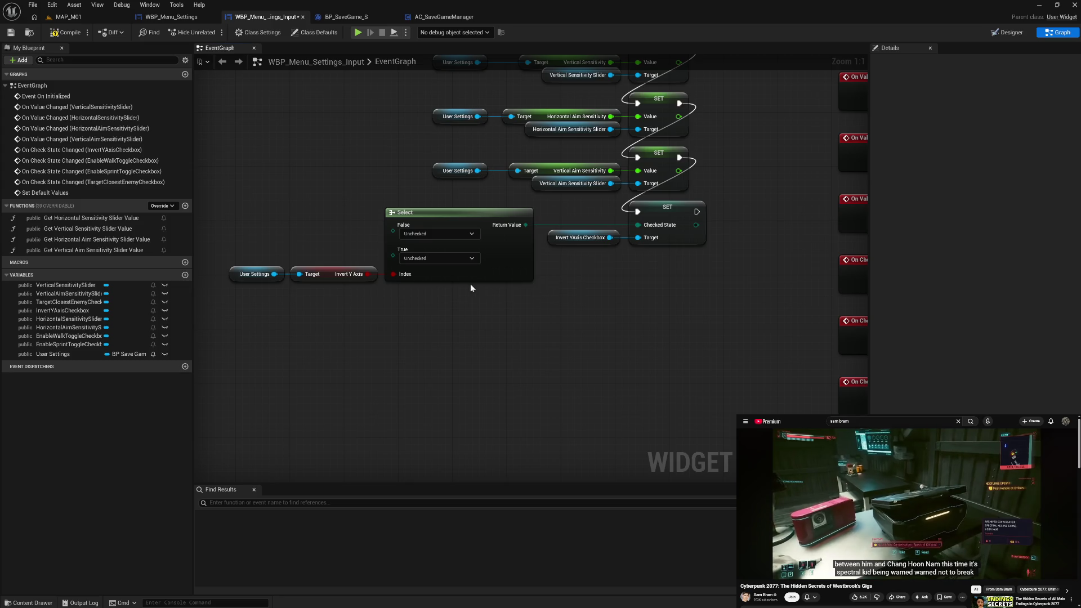
left_click(431, 259)
left_click(434, 279)
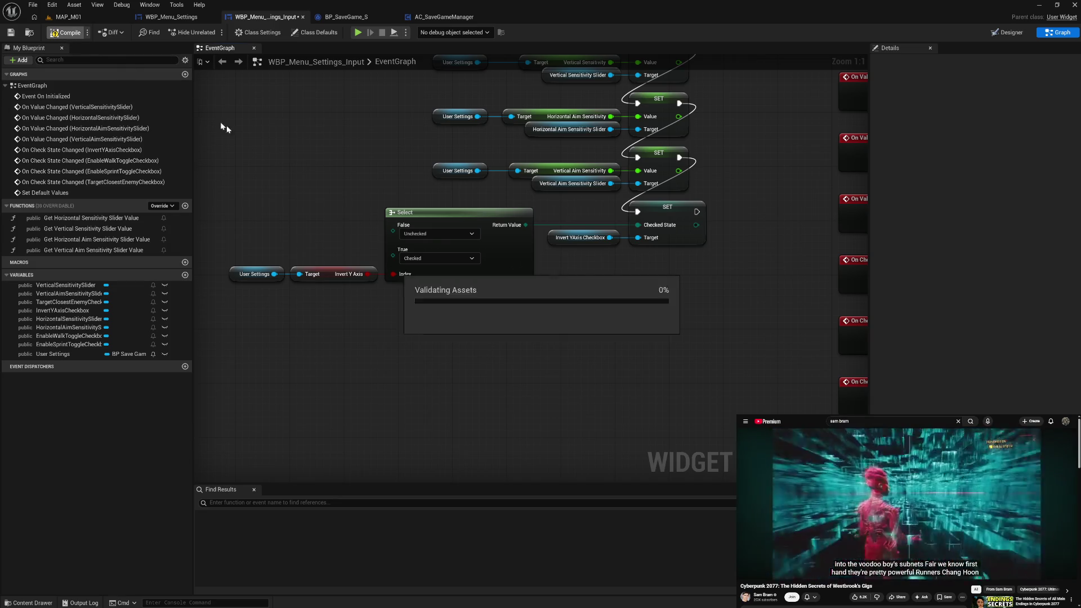
Copy the Select and checkbox setter pair and paste it below the originals
left_click_drag(404, 255, 411, 257)
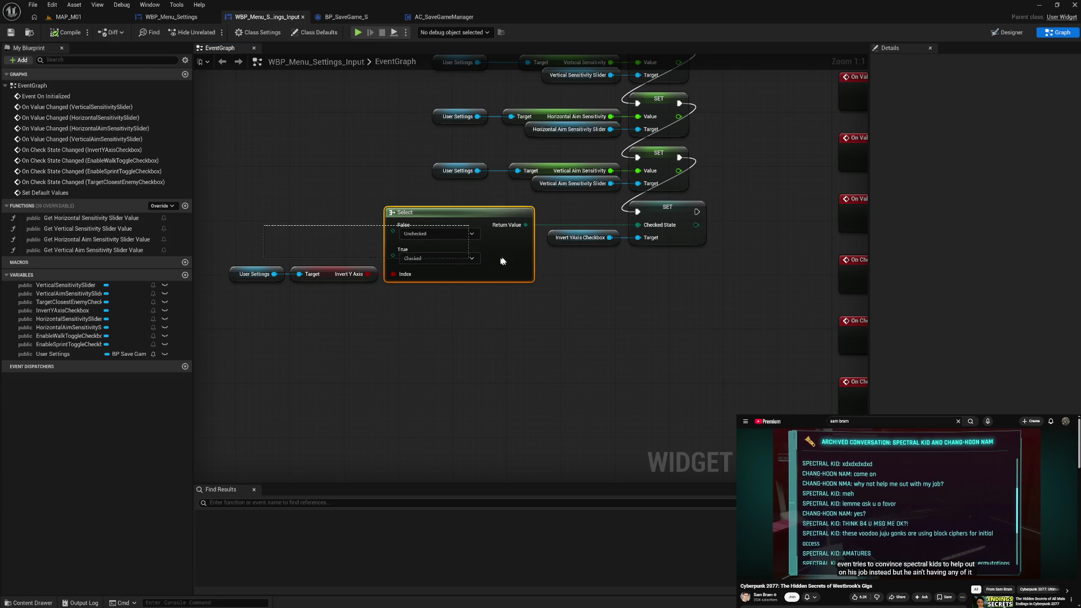
left_click_drag(539, 256, 539, 256)
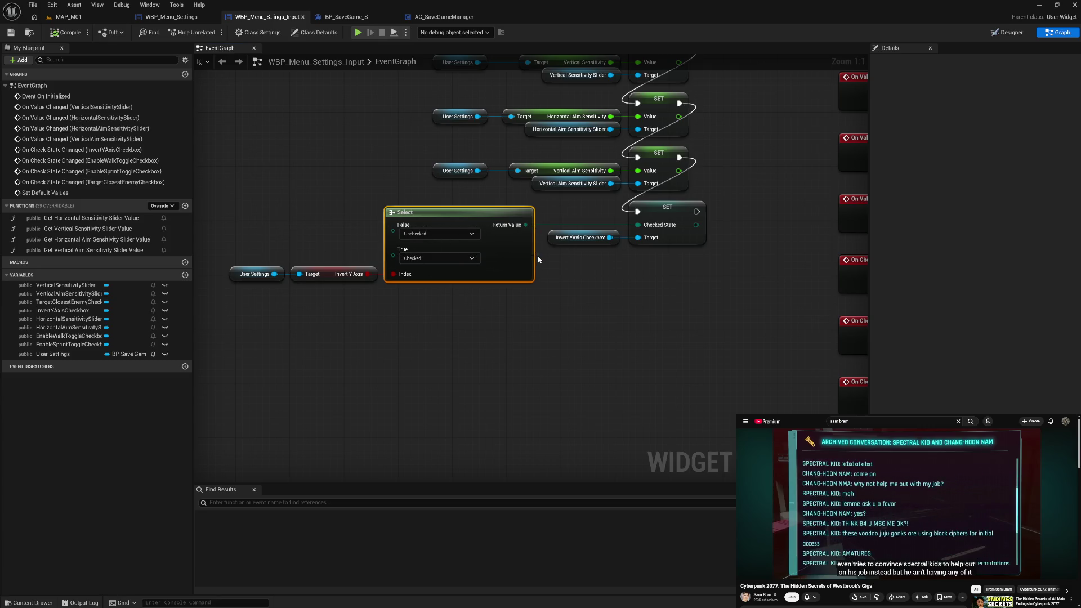
left_click(670, 213, "shift")
key("ctrl+c")
key("ctrl+v")
left_click_drag(736, 354, 675, 294)
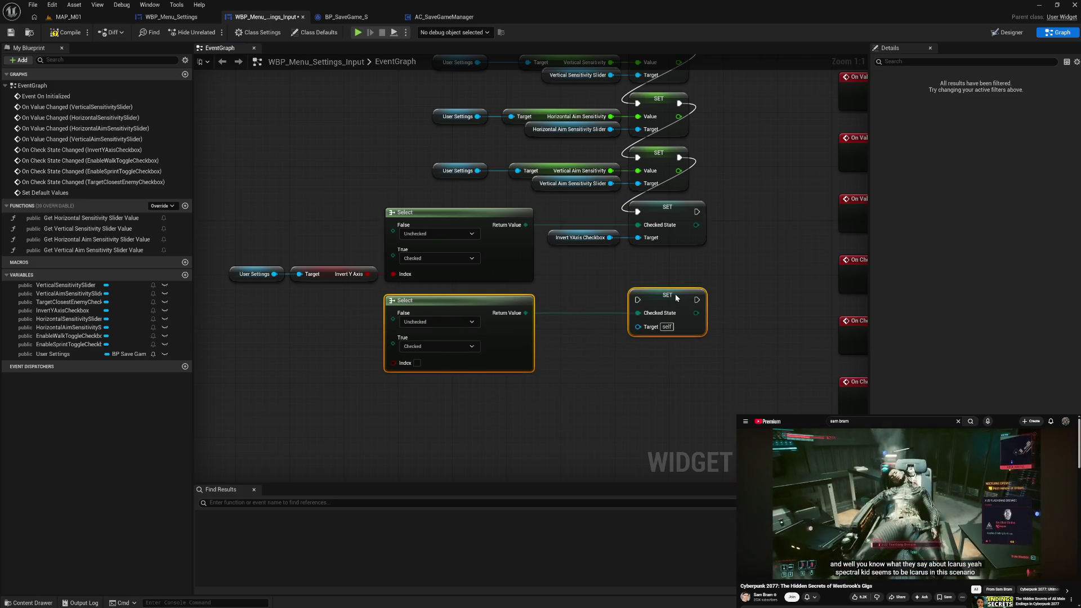
left_click(583, 379)
Add a second User Settings getter whose Enable Walk Toggle feeds the lower Select's Index
left_click(236, 274)
key("ctrl+c")
key("ctrl+v")
left_click_drag(274, 358, 293, 357)
type("enab")
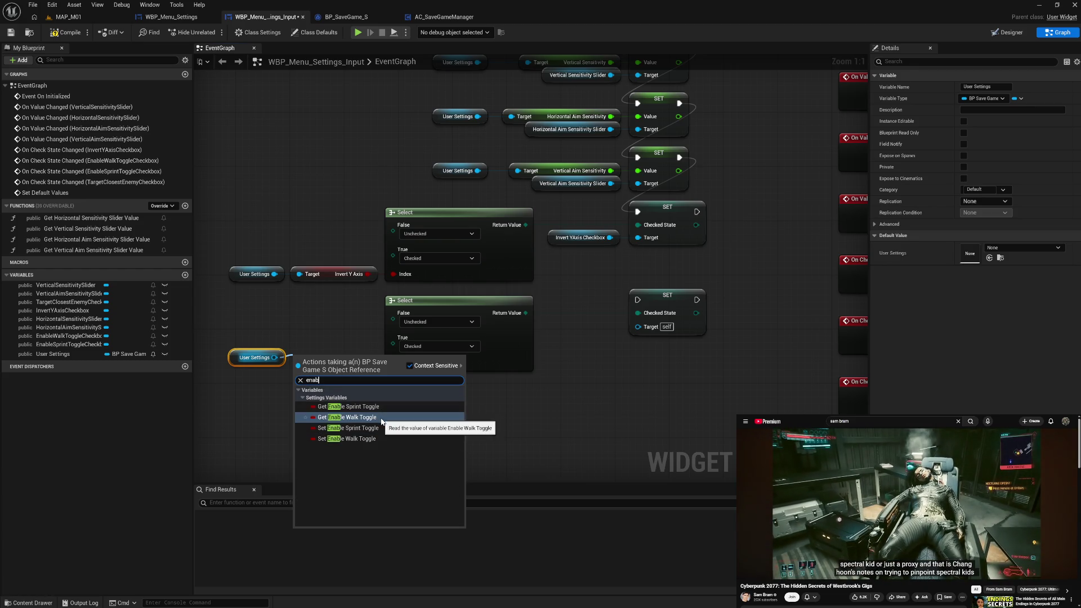
left_click(381, 417)
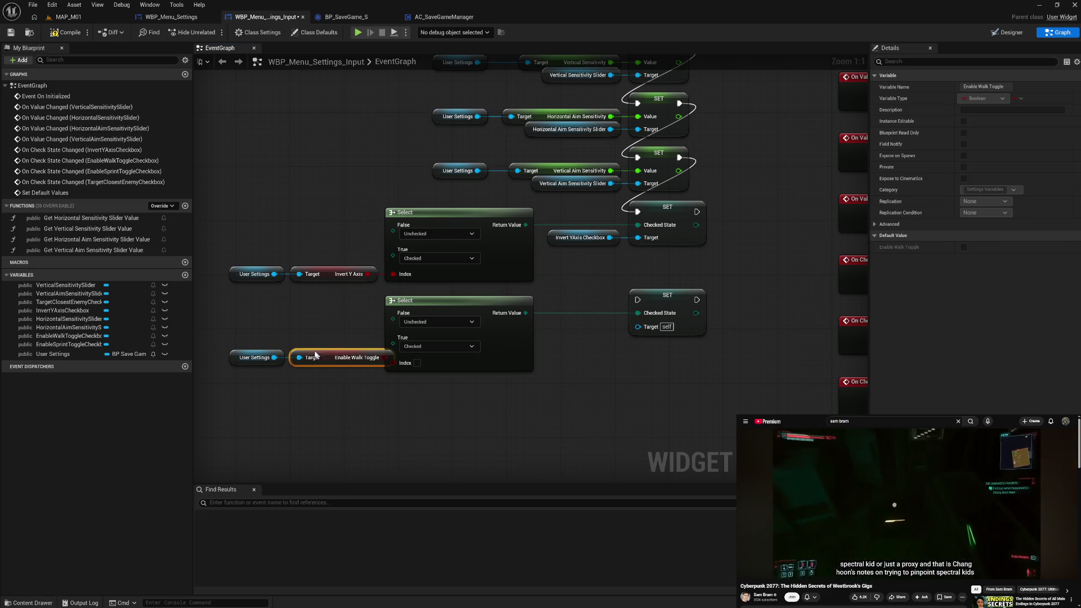
mouse_move(337, 374)
left_mouse_down()
mouse_move(314, 365)
mouse_move(401, 365)
left_mouse_up()
left_click(362, 398)
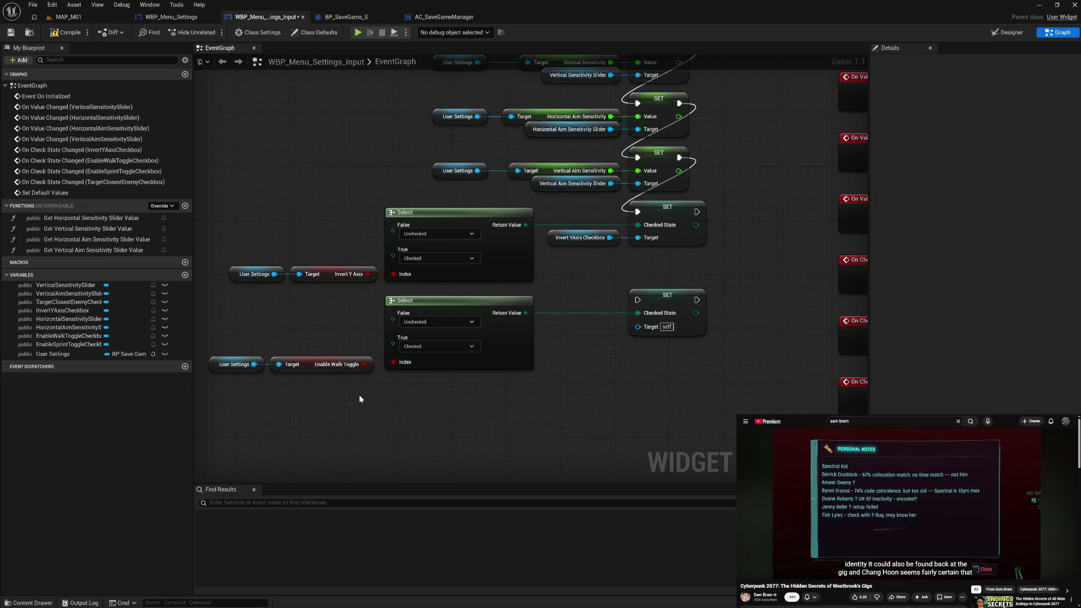
Align the Invert Y Axis and Enable Walk Toggle getters and straighten the walk-toggle row
left_click_drag(351, 399, 290, 269)
key("shift+d")
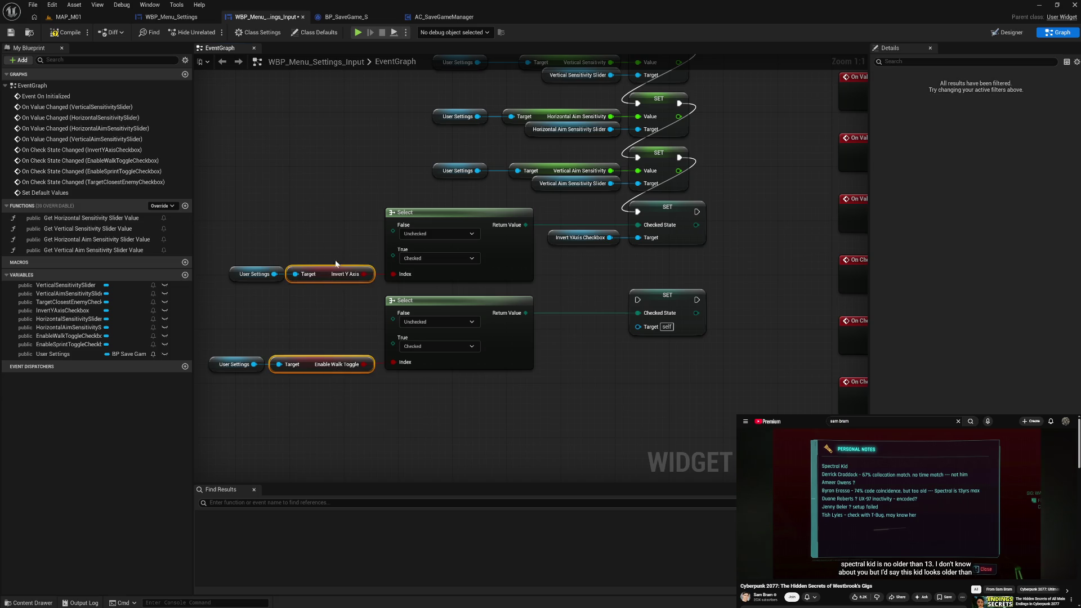
left_click(239, 408)
left_click_drag(226, 393, 242, 229)
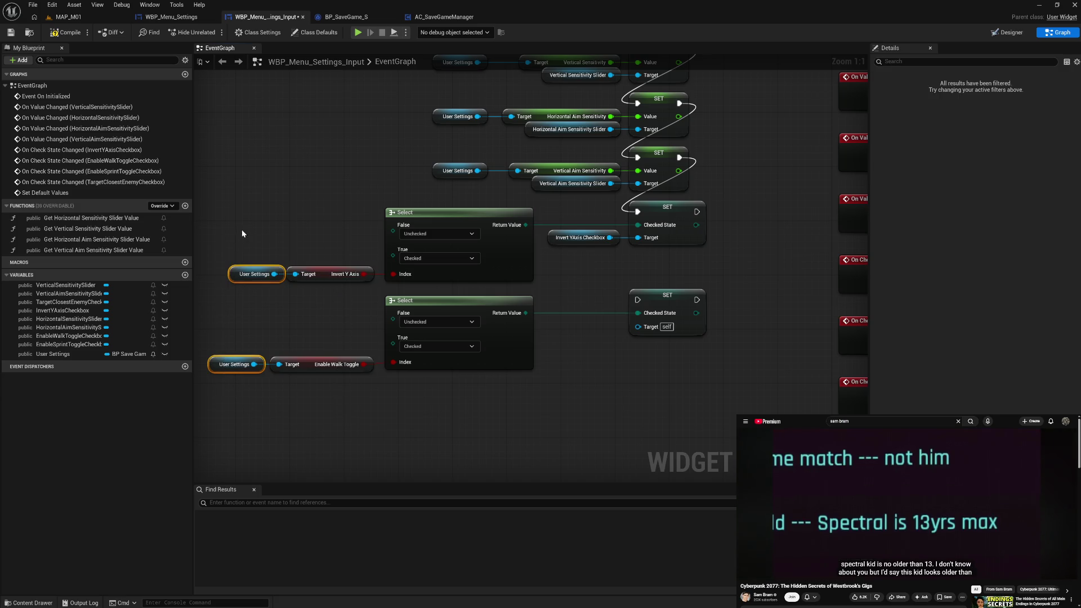
key("shift+a")
left_click_drag(237, 411, 351, 411)
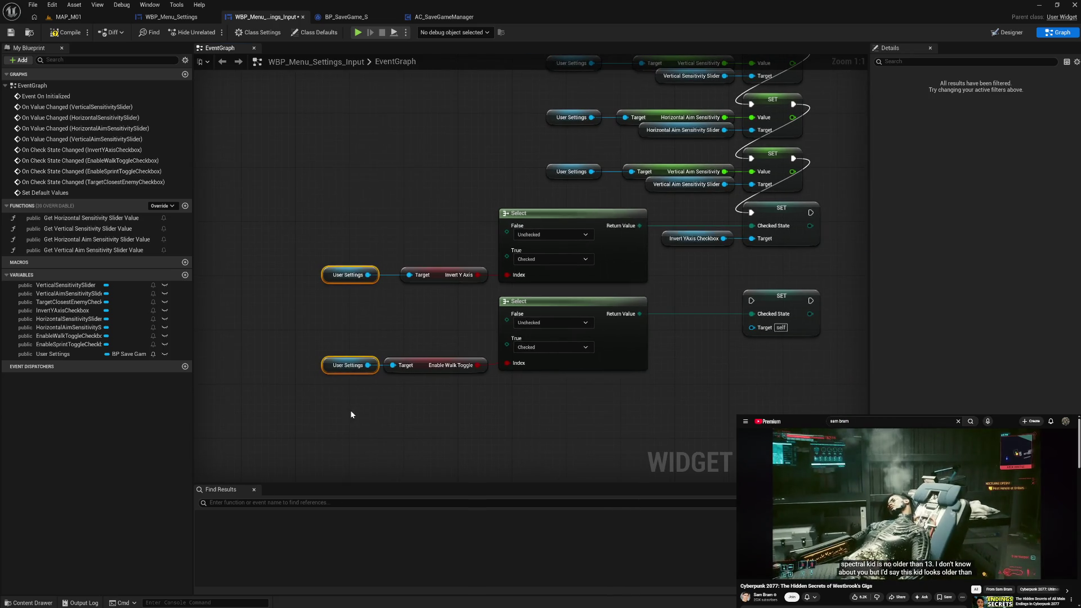
key("Left")
left_click(375, 403)
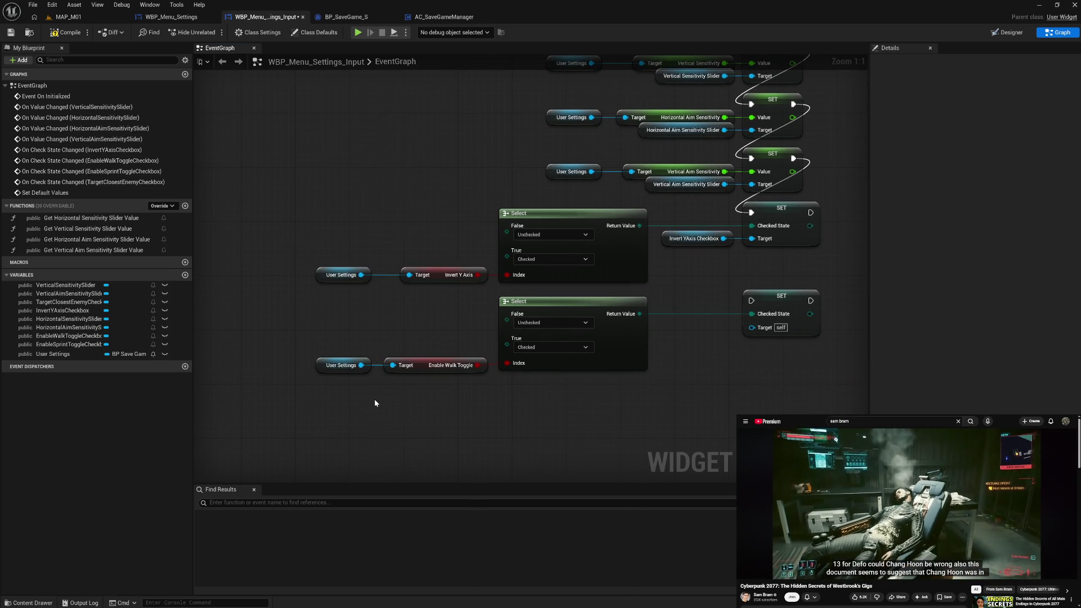
mouse_move(312, 320)
left_mouse_down()
mouse_move(439, 360)
mouse_move(724, 411)
mouse_move(796, 408)
left_mouse_up()
key("q")
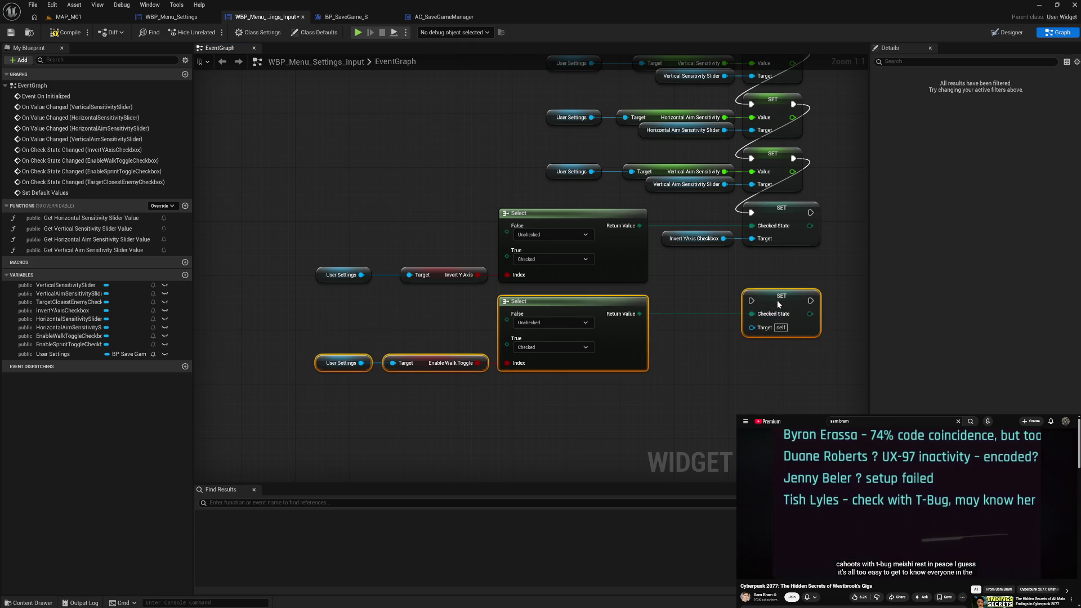
left_click(625, 374)
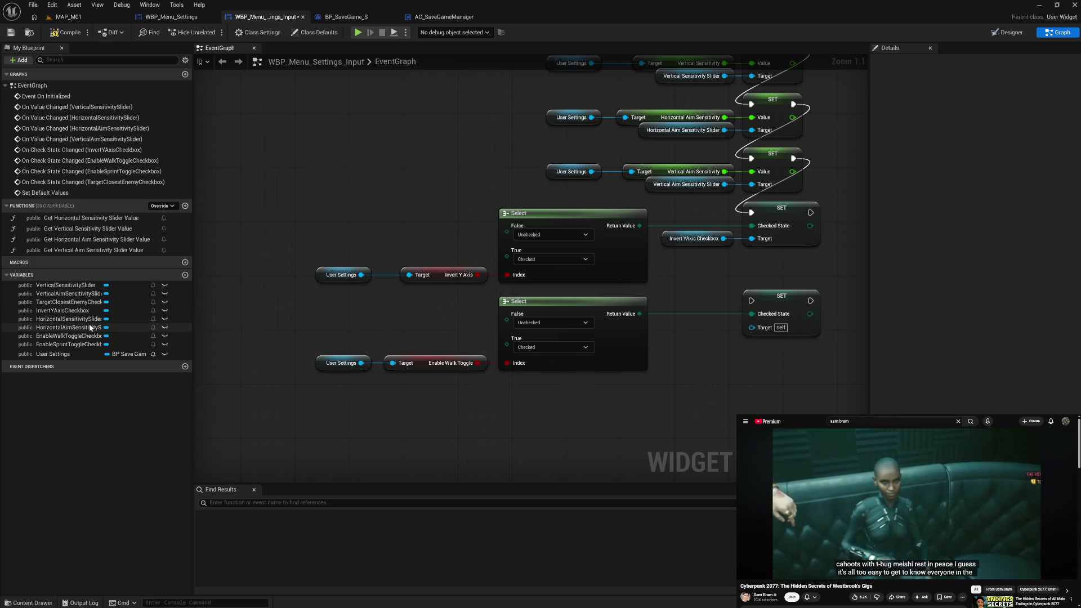
Connect an EnableWalkToggleCheckbox getter to the lower SET's Target and align them
mouse_move(84, 336)
left_mouse_down()
mouse_move(90, 352)
mouse_move(489, 423)
mouse_move(529, 407)
left_mouse_up()
left_click_drag(606, 413, 627, 414)
type("get")
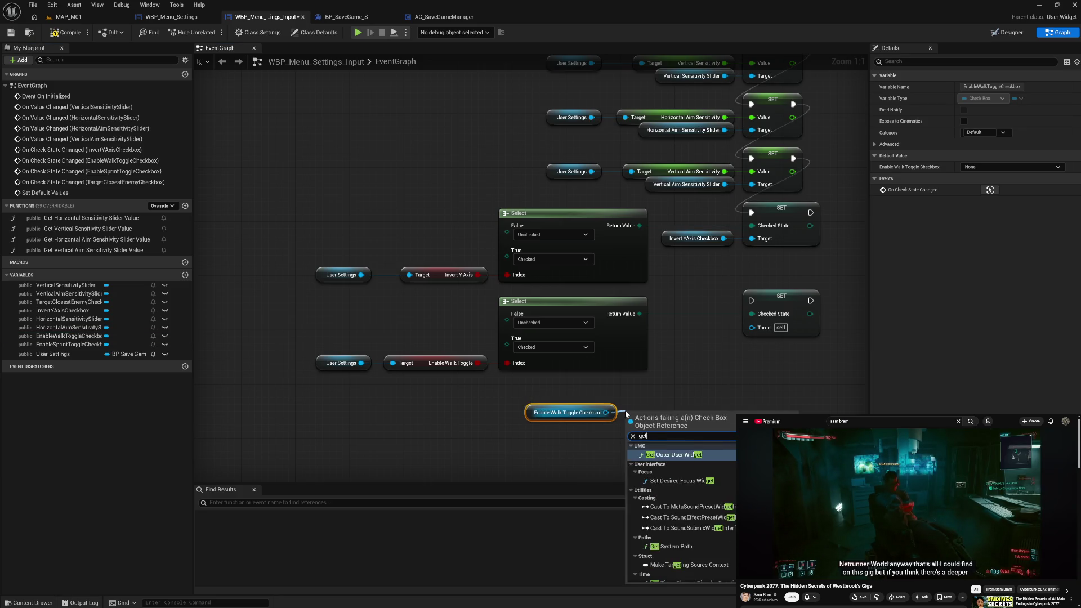
left_click(668, 369)
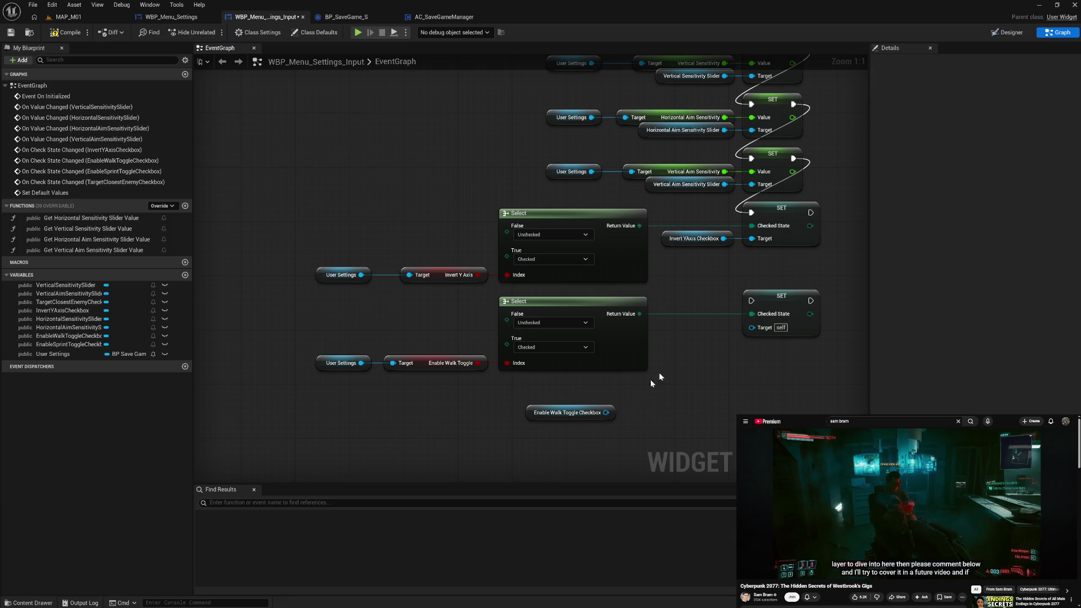
left_click_drag(606, 413, 752, 327)
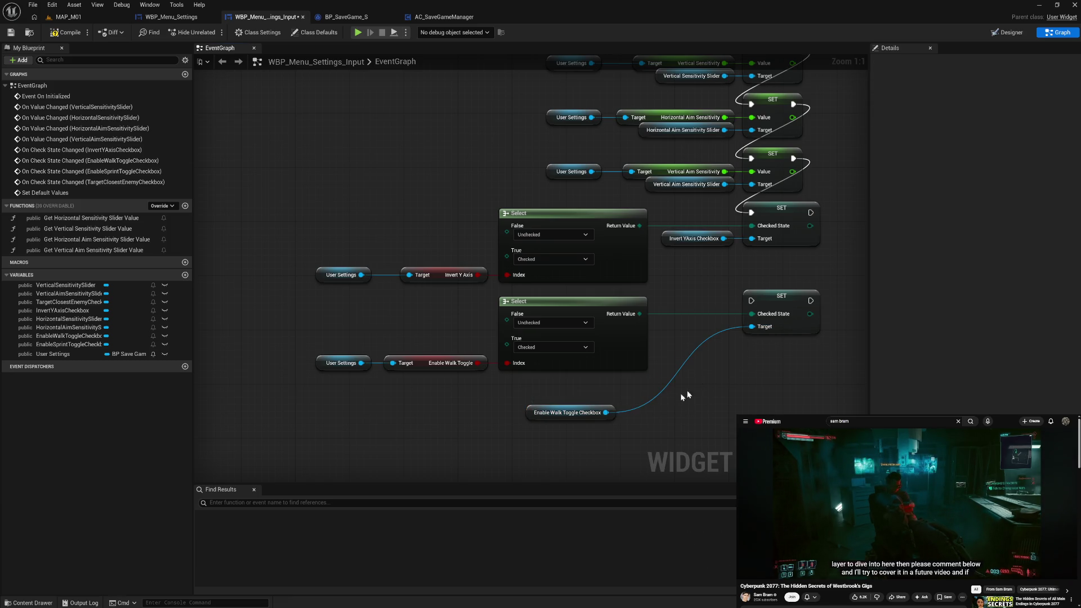
left_click_drag(530, 414, 650, 340)
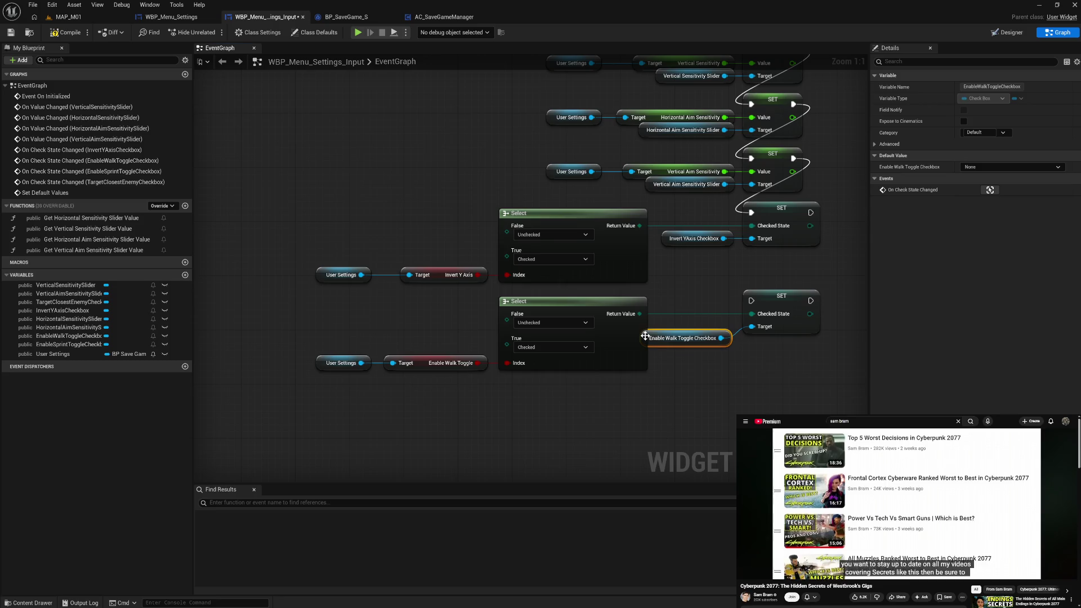
left_click(687, 245, "ctrl")
left_click_drag(694, 303, 821, 353)
key("q")
left_click_drag(783, 303, 783, 300)
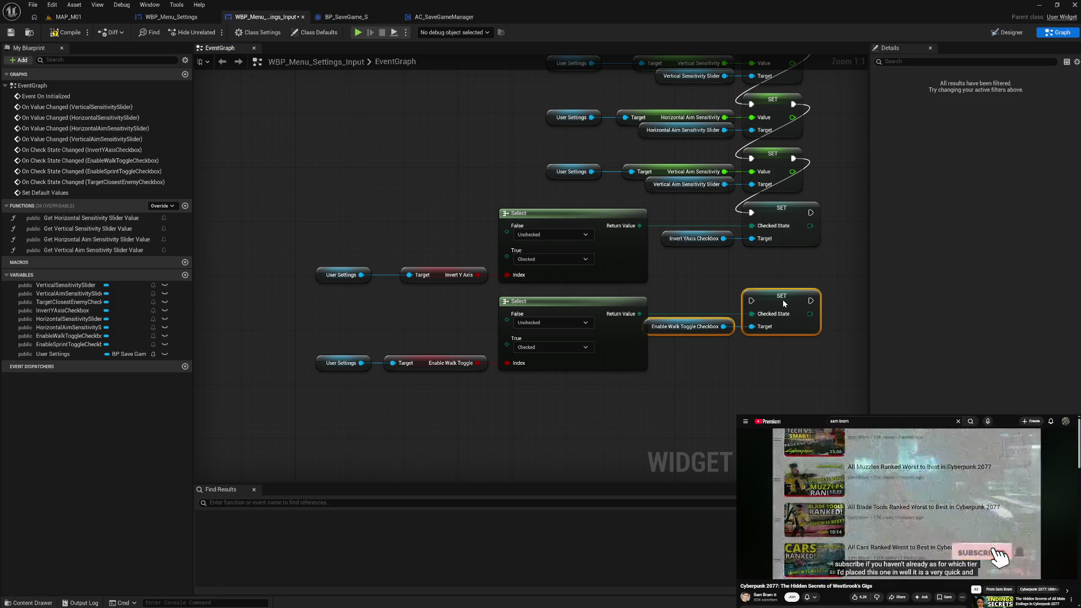
Shift both Select groups left and run the walk SET after the Invert Y Axis SET
mouse_move(579, 404)
left_mouse_down()
mouse_move(531, 283)
mouse_move(338, 226)
left_mouse_up()
left_click_drag(612, 251, 591, 253)
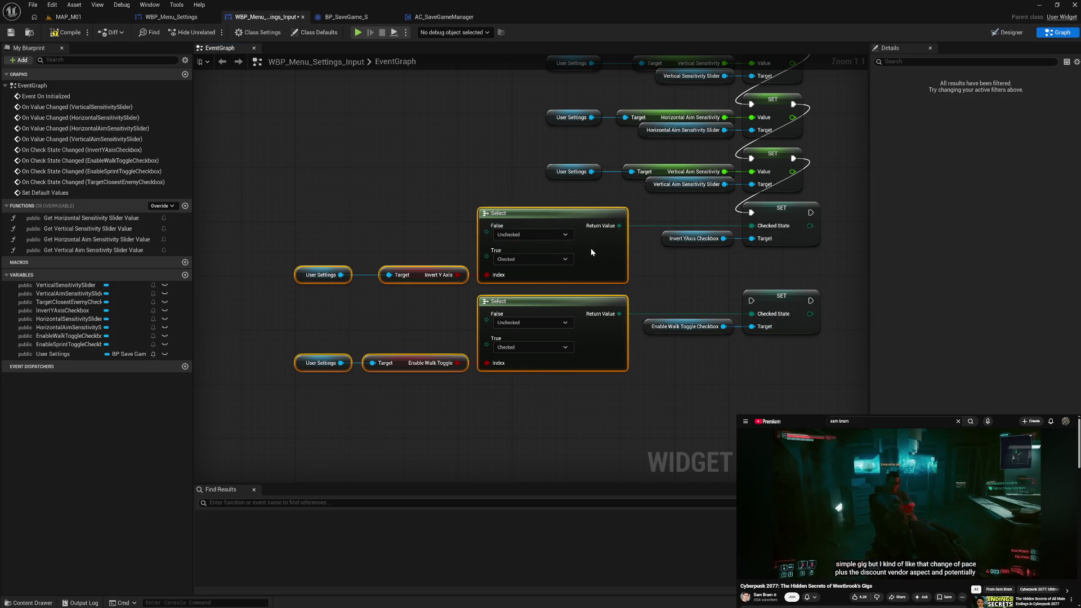
left_click(684, 382)
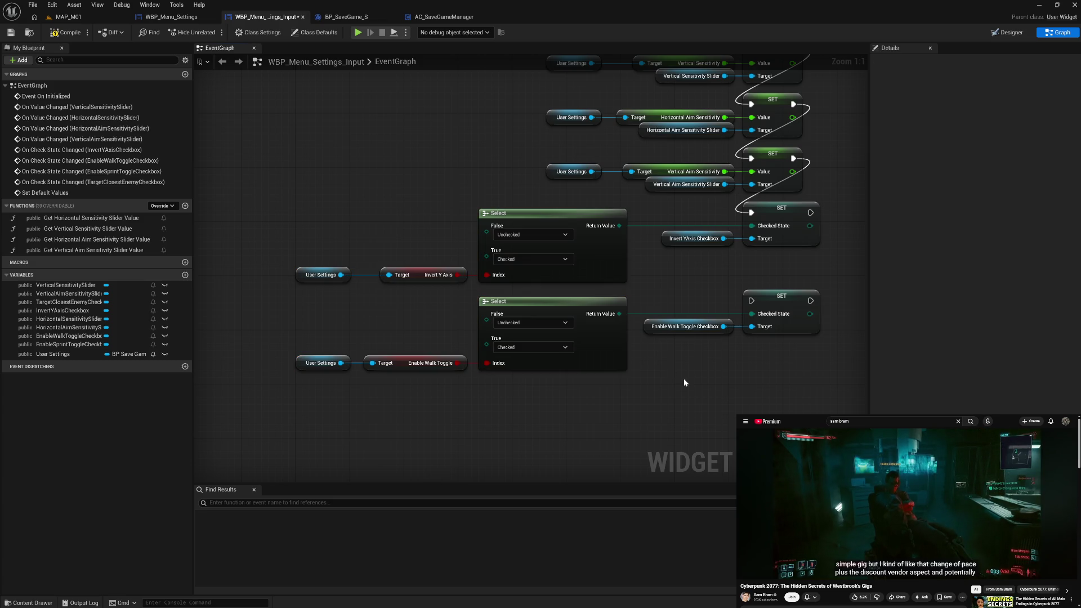
left_click_drag(812, 213, 752, 301)
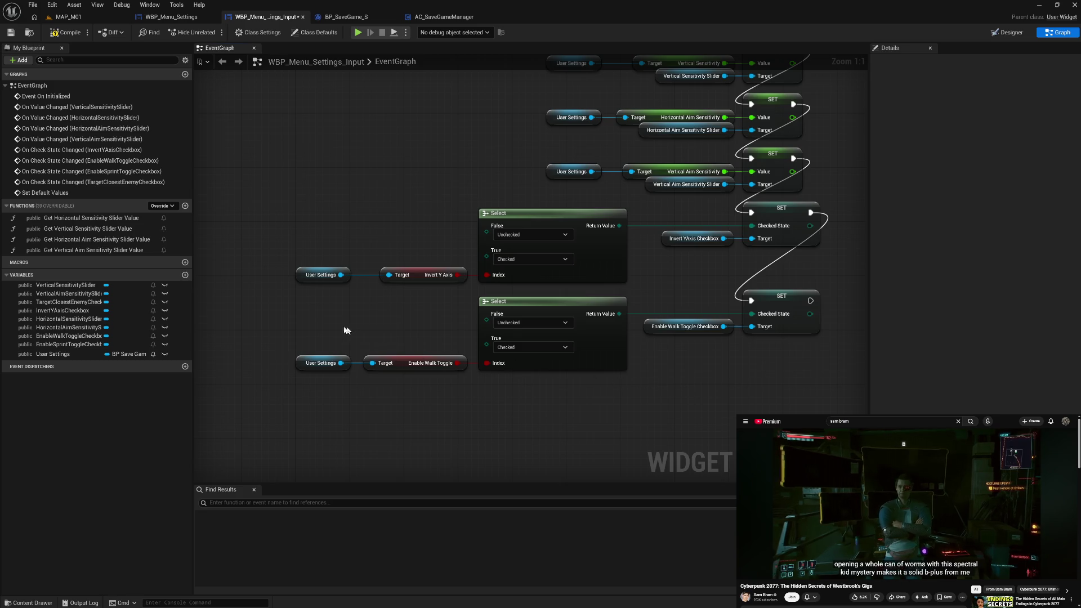
Duplicate the walk-toggle Select and SET pair below the walk-toggle row
left_click(504, 310)
left_click(795, 309, "ctrl")
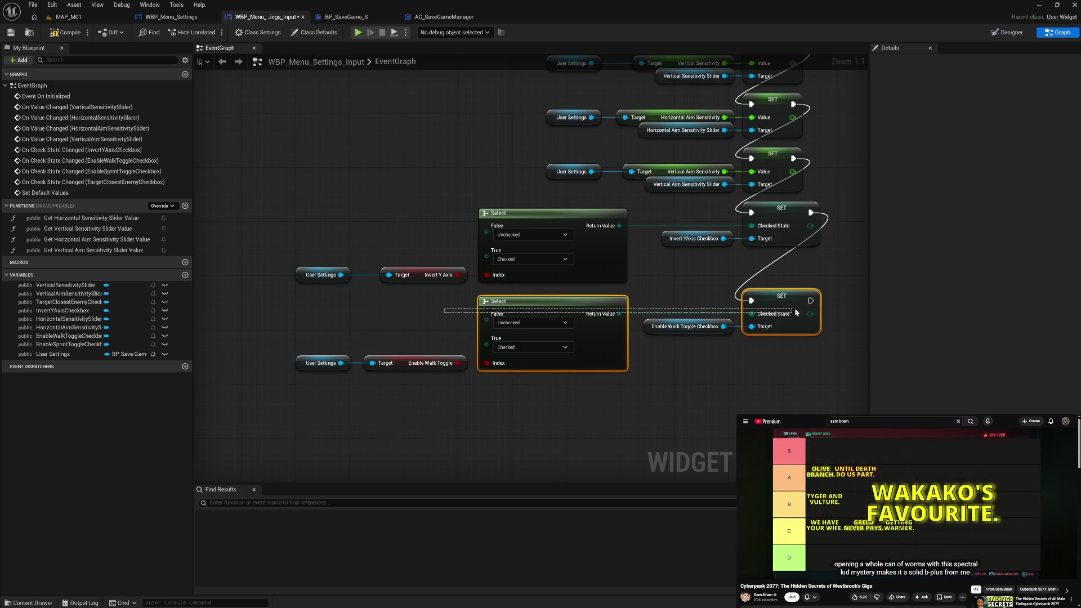
key("ctrl+c")
key("ctrl+v")
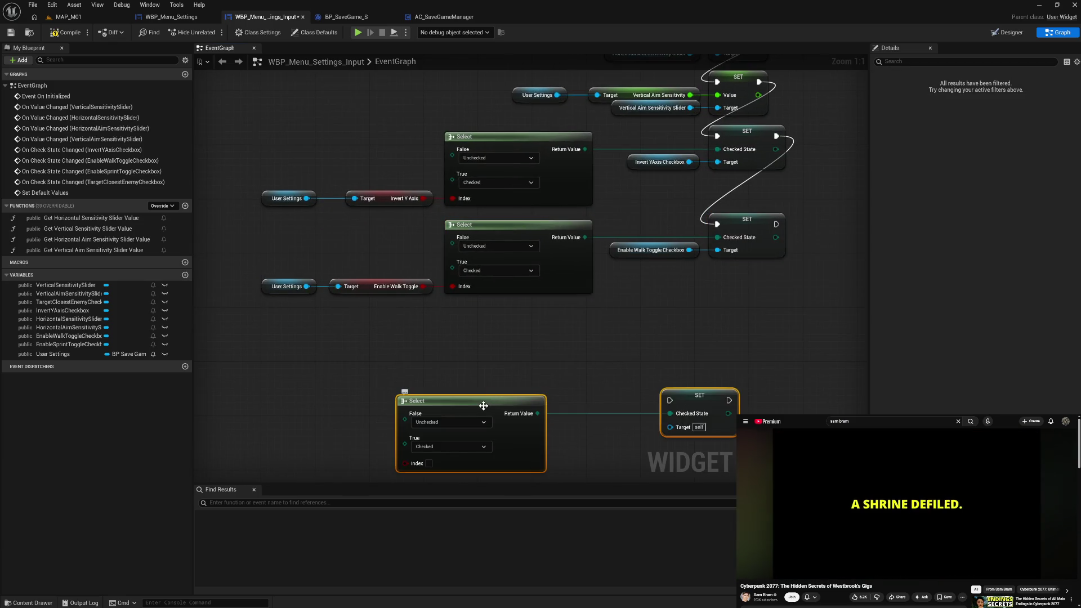
left_click_drag(485, 401, 533, 319)
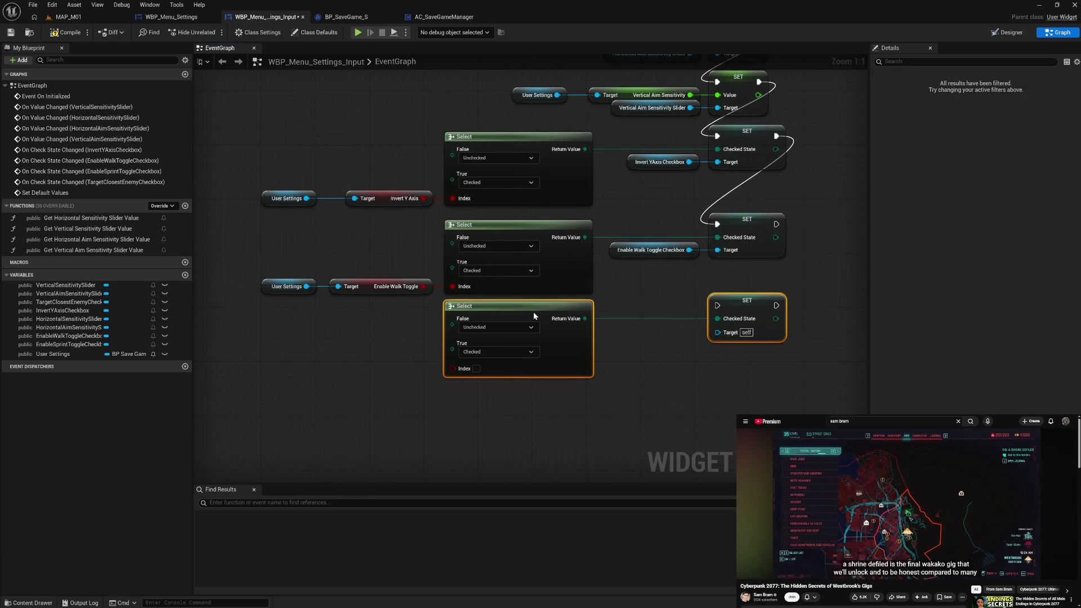
left_click(376, 364)
Add a third User Settings getter whose Enable Sprint Toggle feeds the third Select's Index
left_click(265, 287)
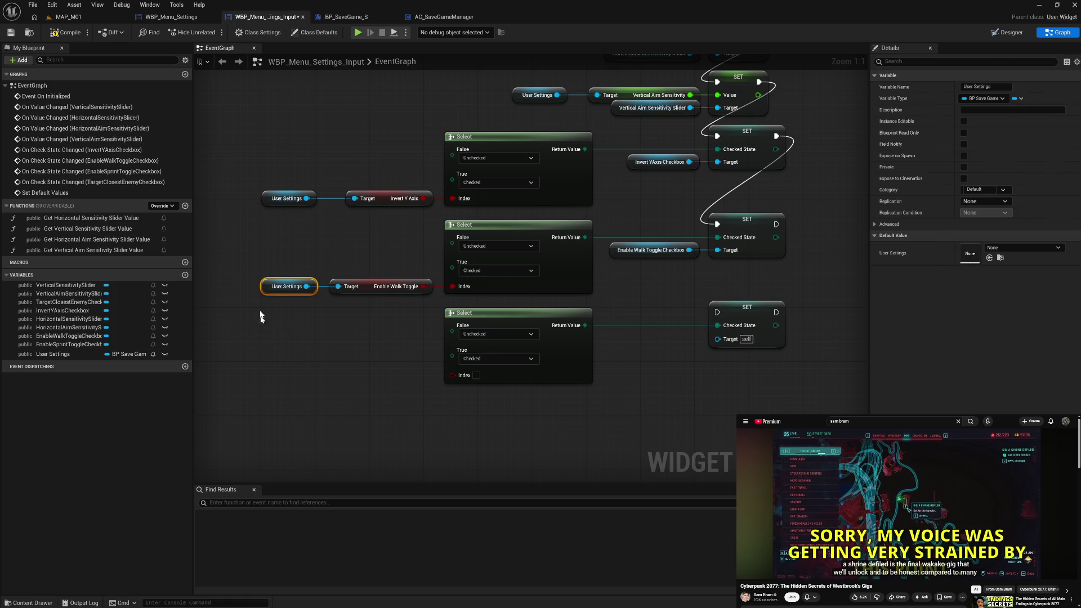
left_click(276, 350)
left_click(282, 287)
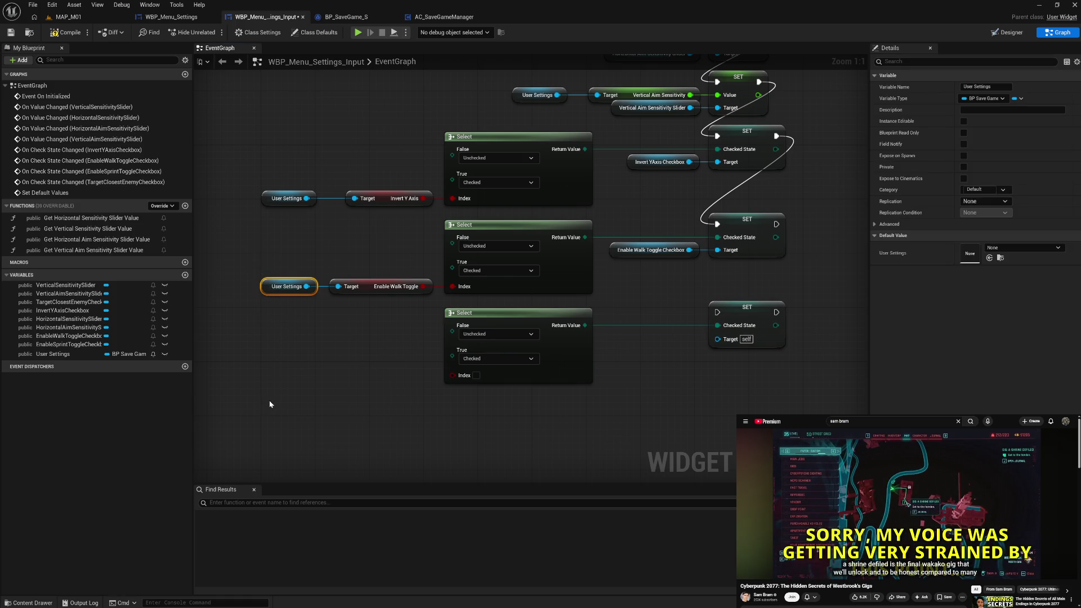
key("ctrl+d")
left_click_drag(300, 383, 352, 387)
type("enab")
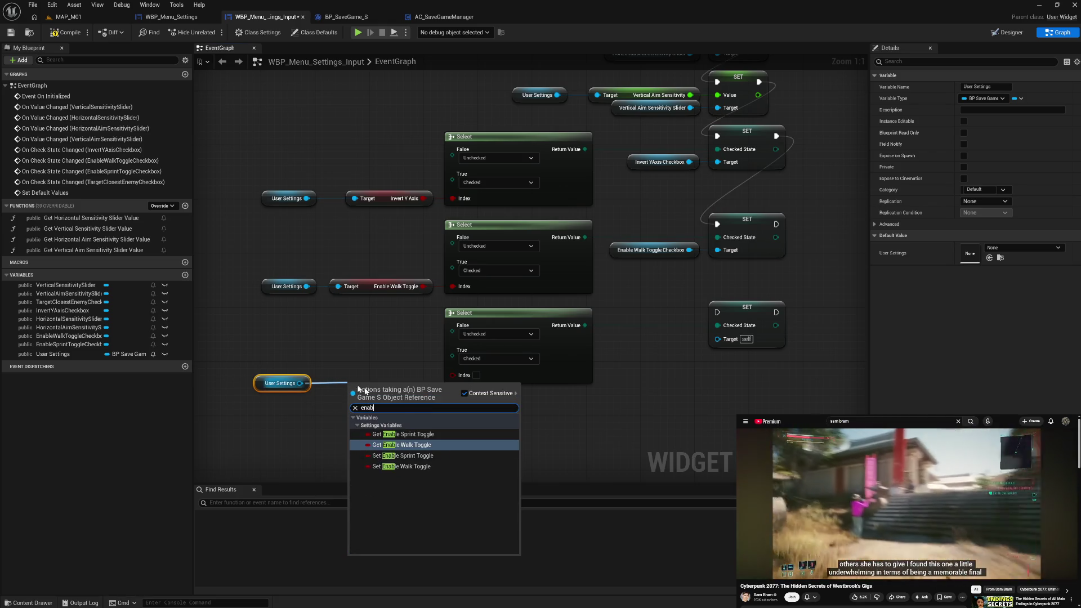
left_click(401, 435)
mouse_move(386, 396)
left_mouse_down()
mouse_move(362, 386)
mouse_move(453, 376)
left_mouse_up()
left_click_drag(401, 419, 362, 201)
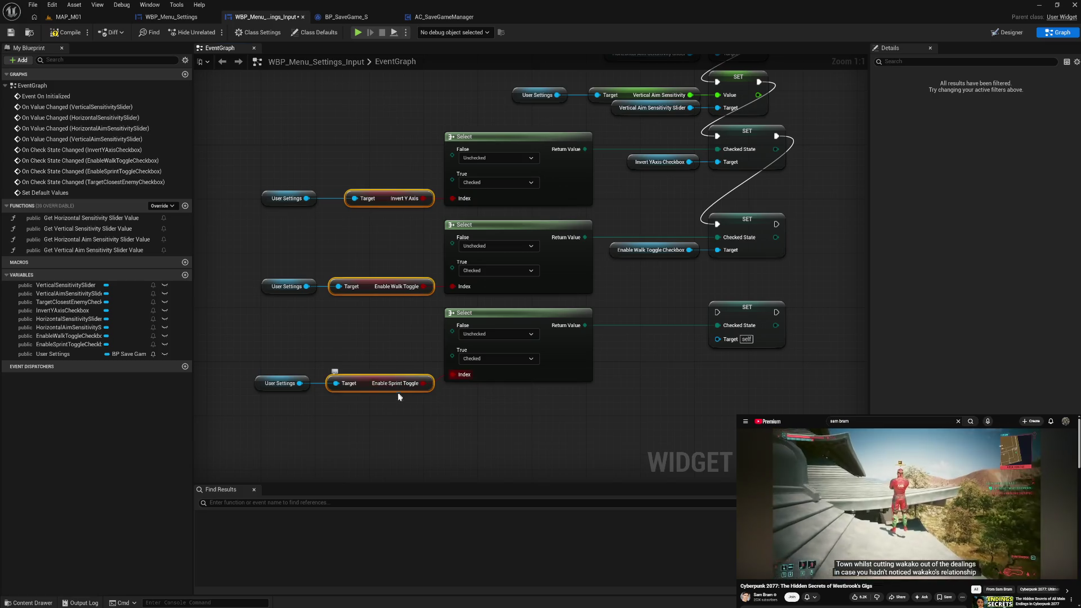
Left-align the three User Settings getters and straighten the sprint-toggle row
left_click(277, 363)
key("shift+a")
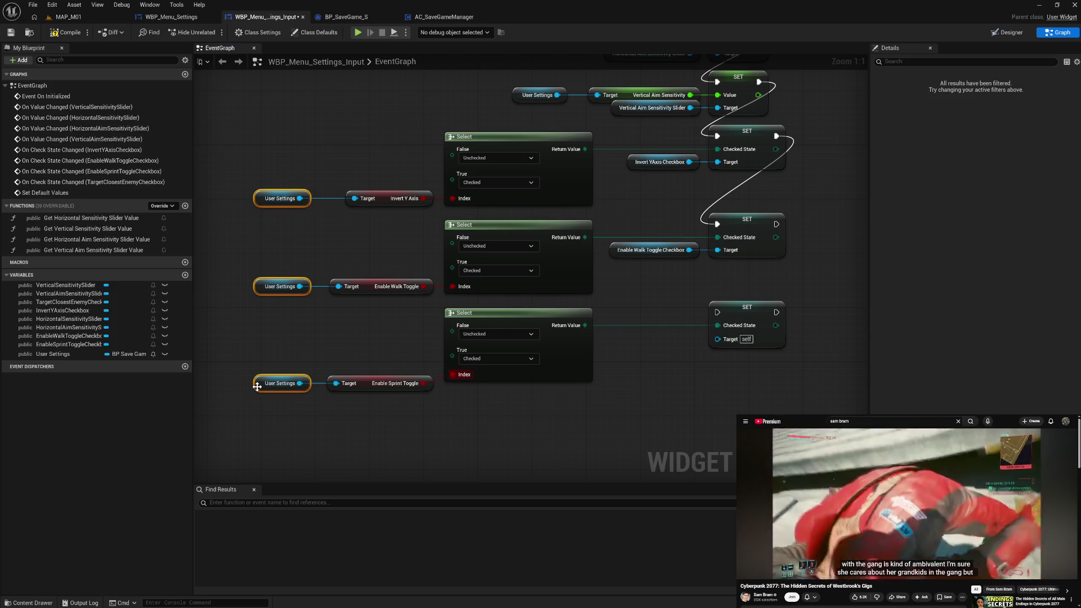
left_click_drag(257, 387, 264, 389)
left_click(300, 442)
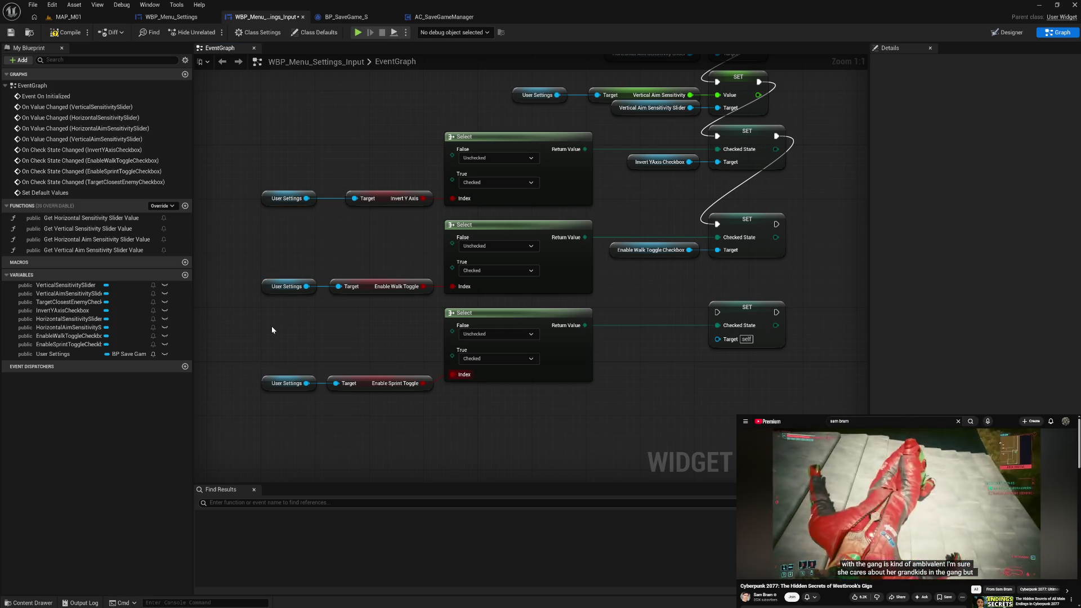
left_click_drag(413, 345, 788, 395)
key("q")
left_click_drag(745, 320, 742, 311)
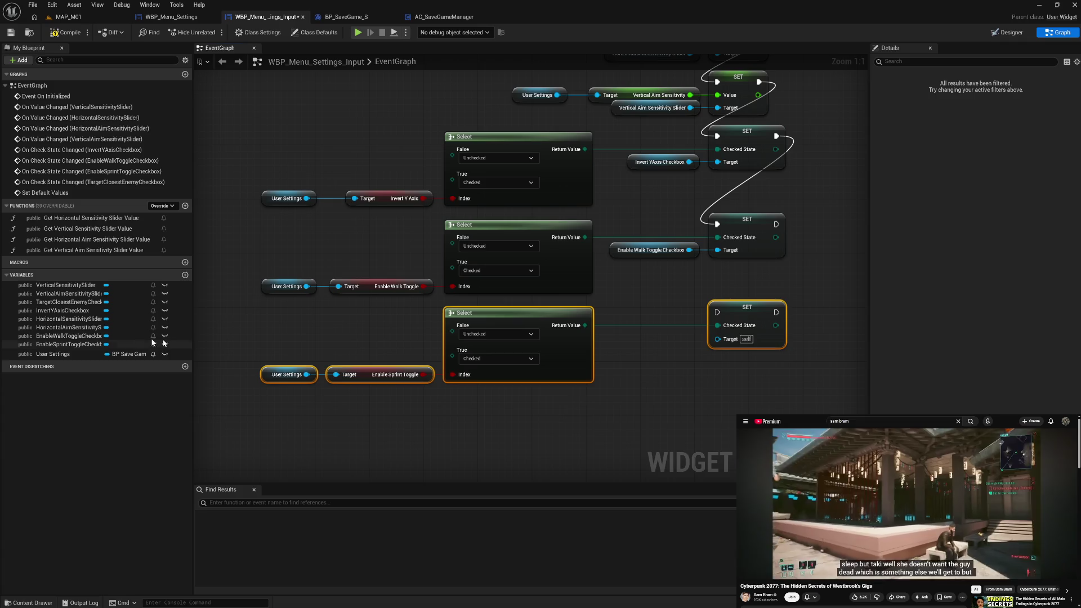
Connect an EnableSprintToggleCheckbox getter to the sprint SET's Target
mouse_move(79, 345)
left_mouse_down()
mouse_move(536, 414)
mouse_move(569, 414)
mouse_move(633, 357)
mouse_move(620, 355)
left_mouse_up()
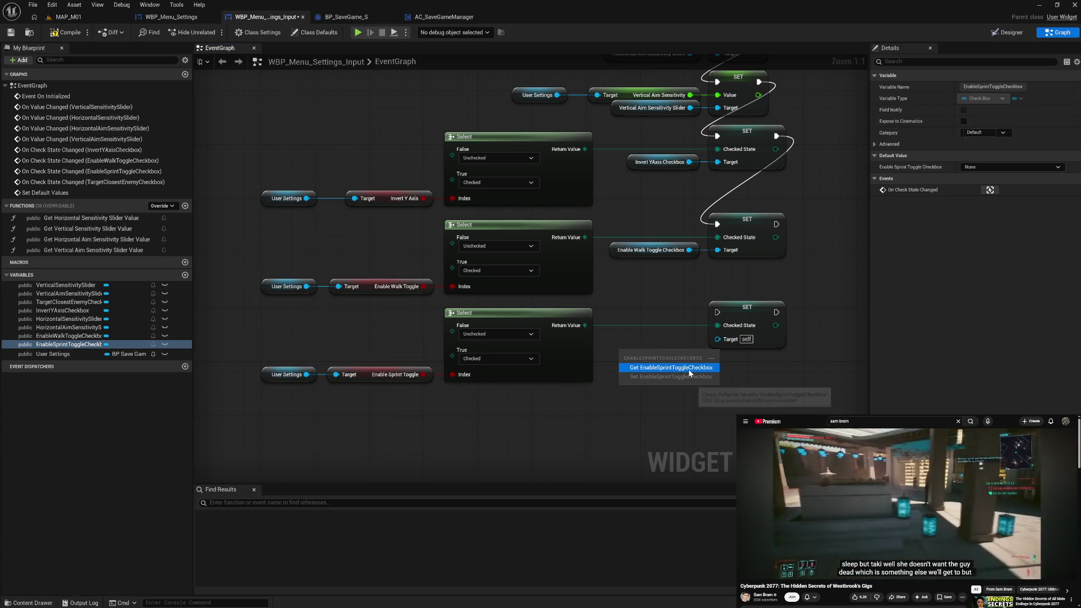
left_click(671, 368)
mouse_move(696, 356)
left_mouse_down()
mouse_move(717, 339)
mouse_move(671, 361)
left_mouse_up()
left_click(645, 248, "ctrl")
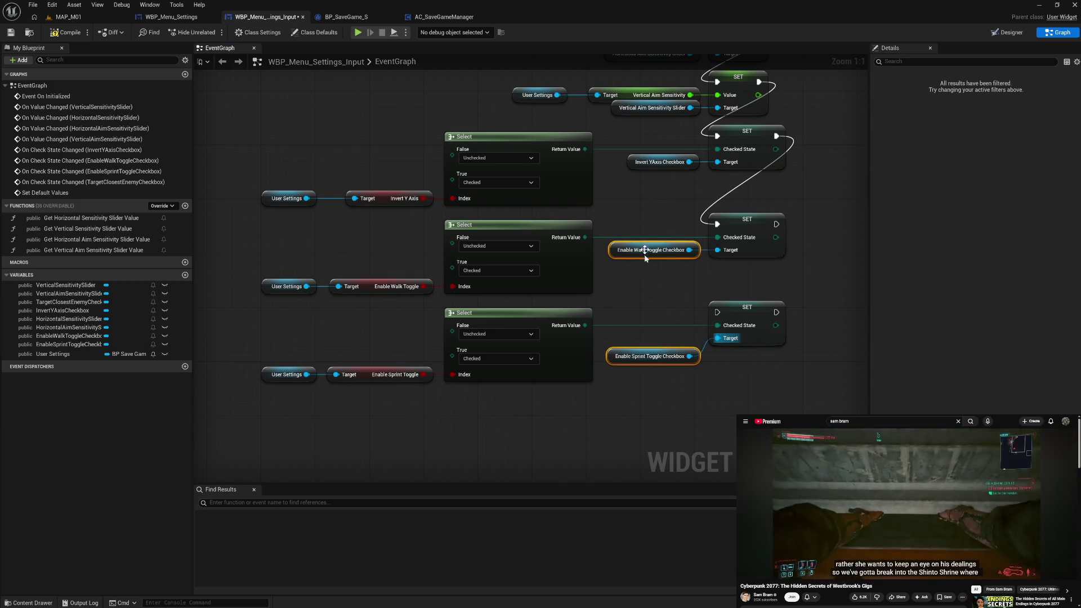
left_click(658, 324)
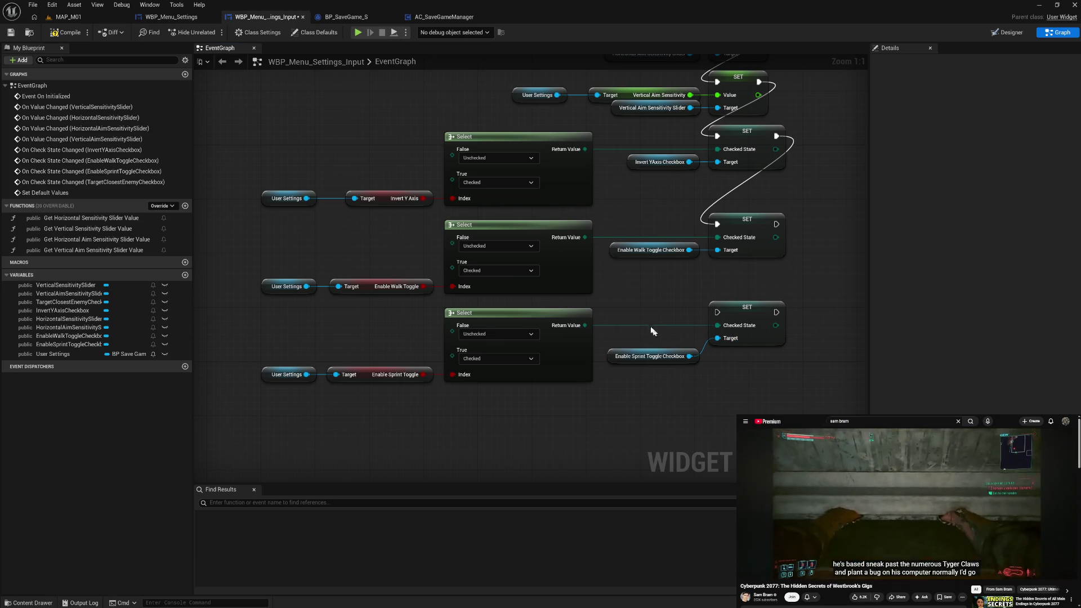
Run the sprint checkbox setter after the walk one, straighten the row, and save
left_click_drag(776, 224, 718, 312)
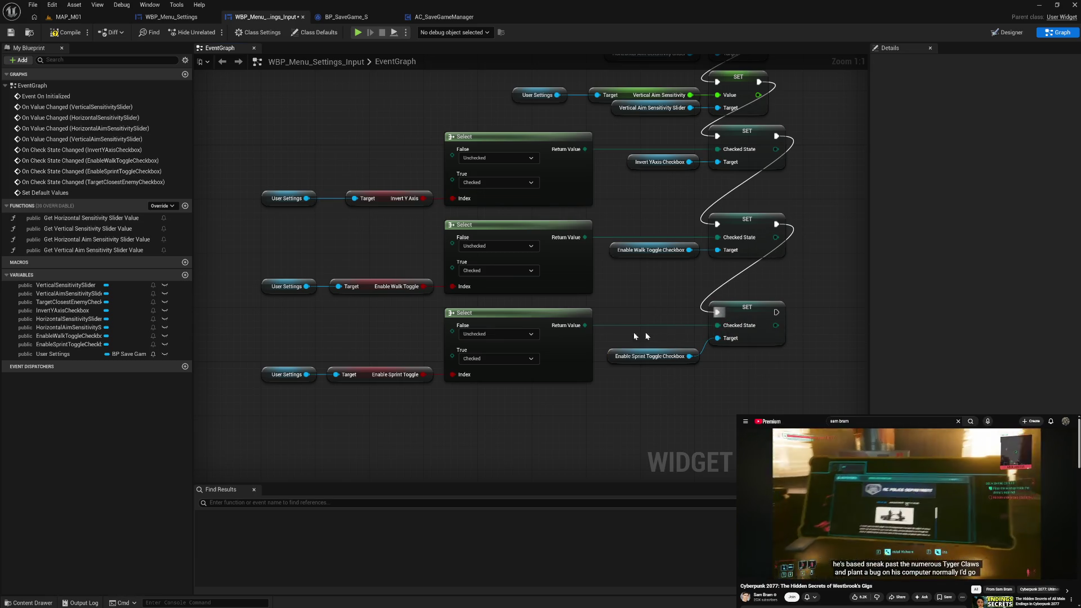
left_click_drag(309, 345, 790, 401)
key("q")
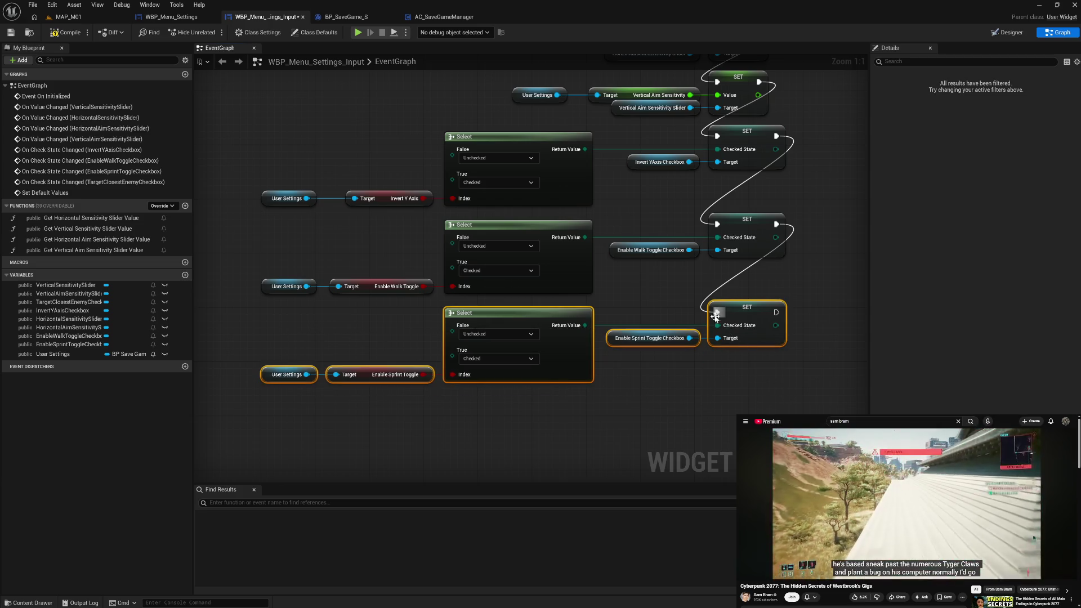
left_click(732, 369)
key("ctrl+s")
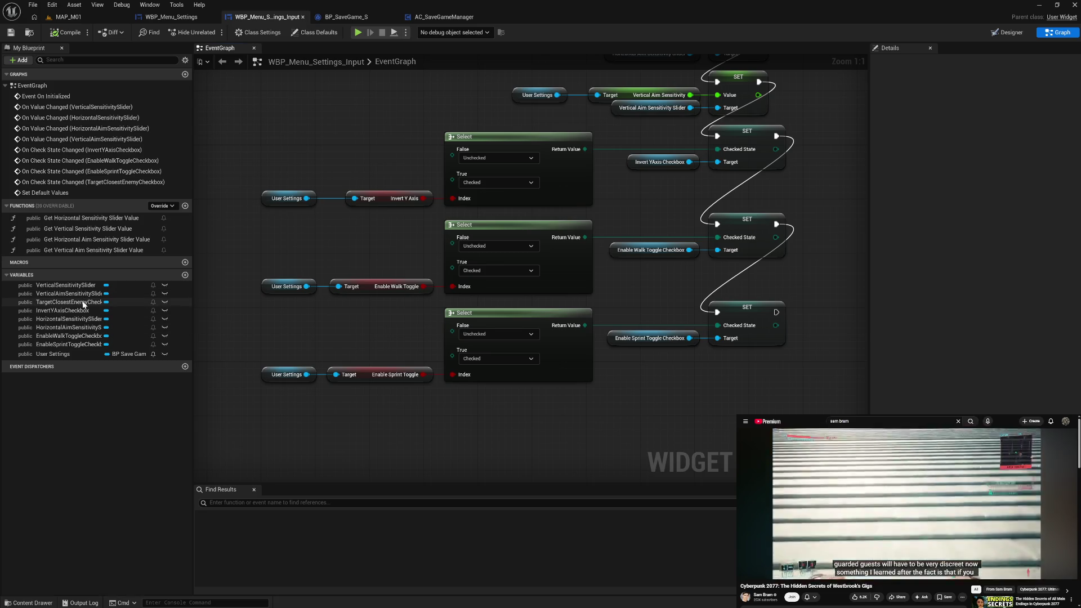
Add a TargetClosestEnemyCheckbox getter, wire it to the fourth SET's Target, and align it with the sprint getter
left_click_drag(90, 306, 631, 389)
left_click(687, 408)
left_click_drag(408, 310, 737, 331)
mouse_move(544, 320)
left_mouse_down()
mouse_move(570, 381)
mouse_move(451, 379)
mouse_move(494, 377)
mouse_move(461, 322)
left_mouse_up()
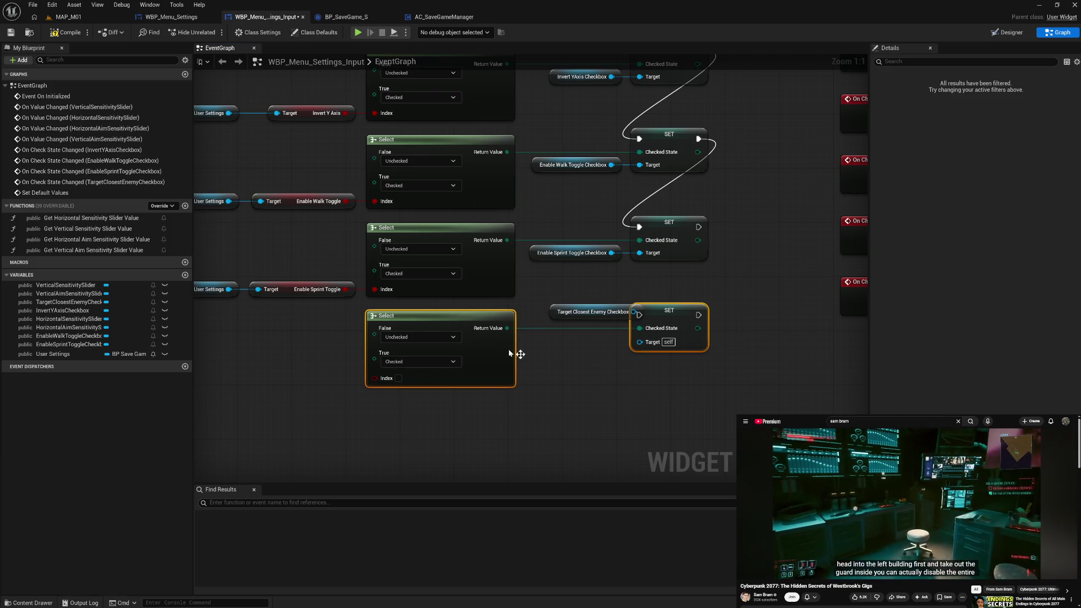
left_click(553, 336)
left_click_drag(552, 314, 516, 345)
left_click_drag(600, 338, 640, 342)
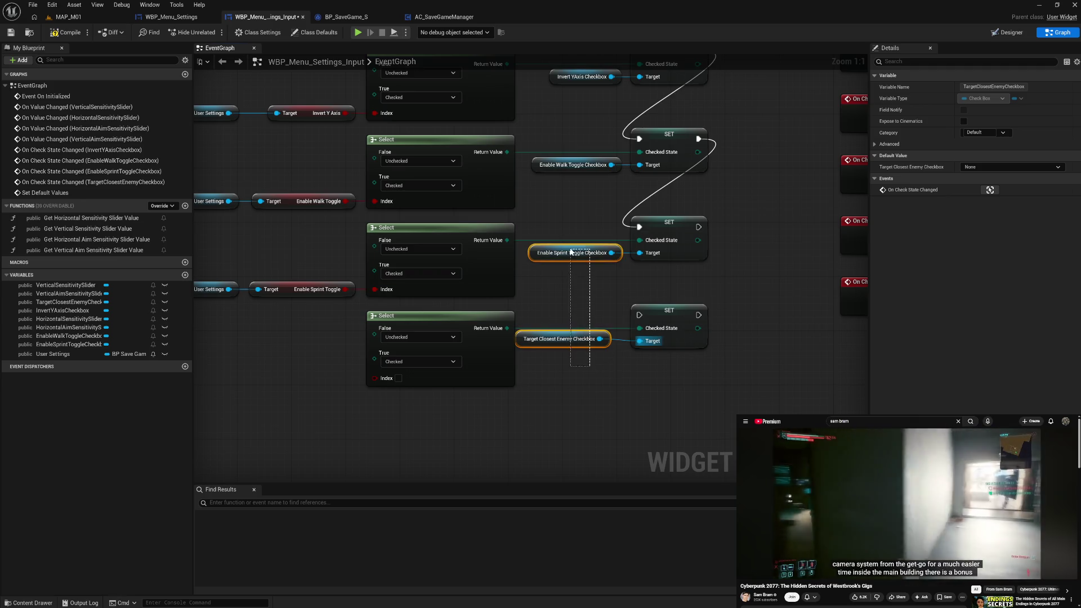
left_click_drag(571, 251, 571, 252)
key("shift+d")
left_click(570, 312)
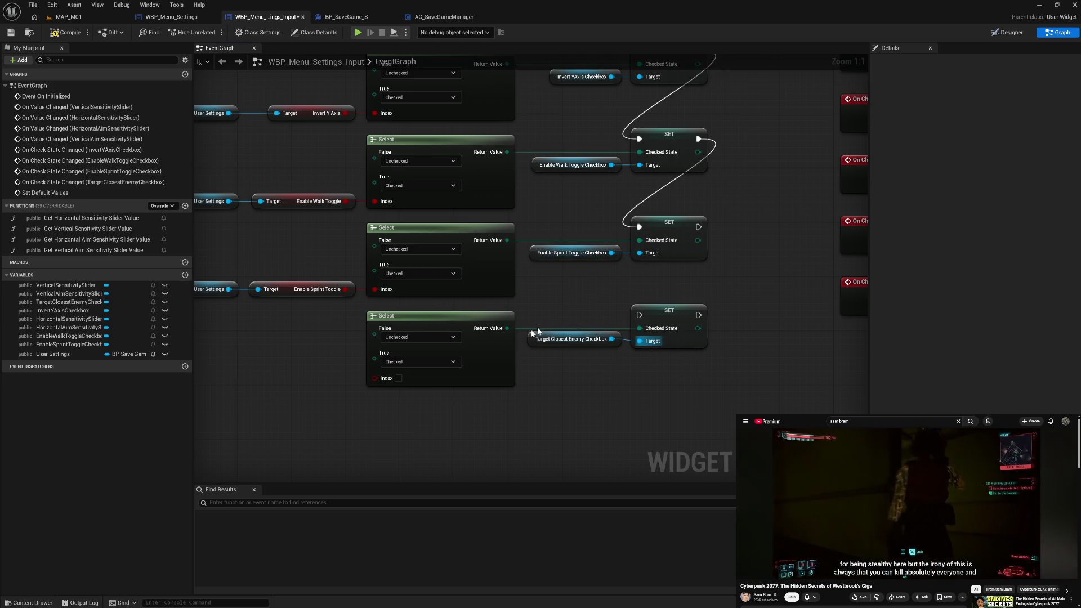
Duplicate the User Settings getter and feed its saved Target Closest Enemy value into the Select index
left_click(217, 289)
key("ctrl+c")
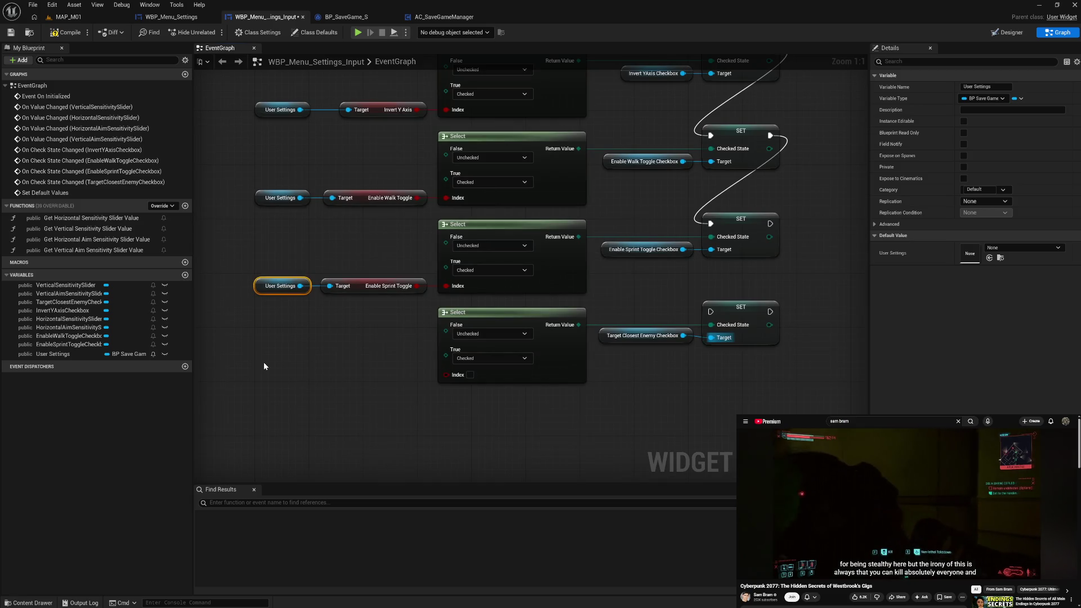
key("ctrl+v")
left_click_drag(306, 369, 342, 371)
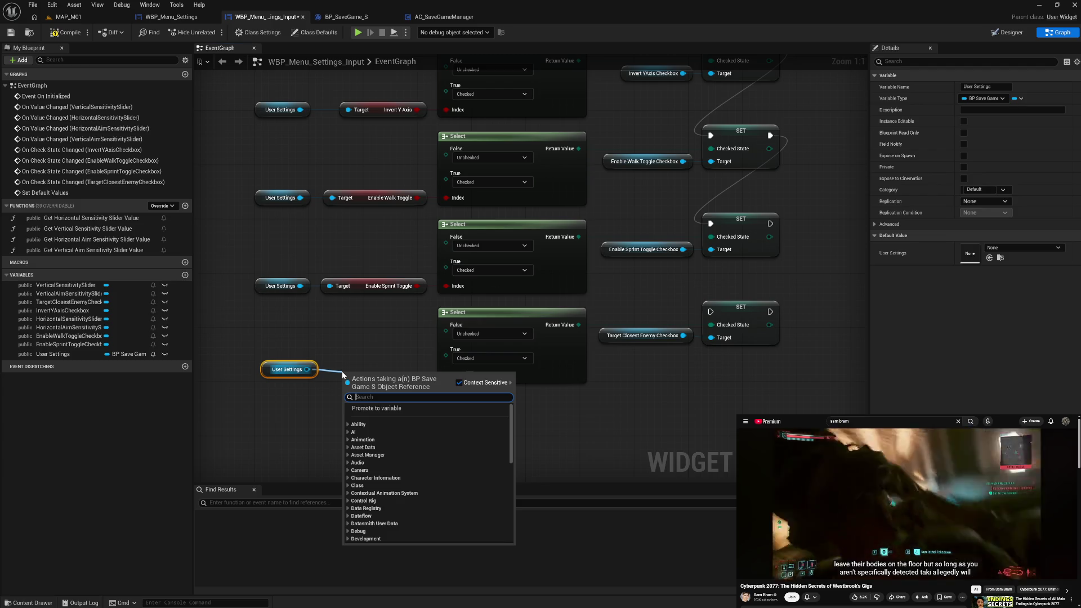
type("targ")
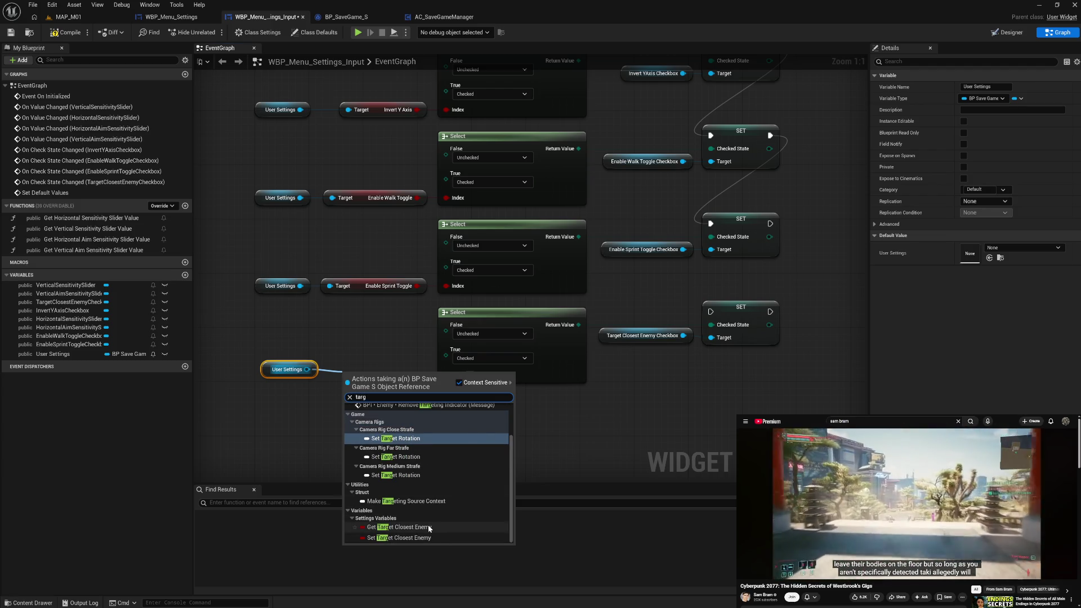
left_click(429, 528)
mouse_move(260, 345)
left_mouse_down()
mouse_move(369, 394)
mouse_move(350, 374)
left_mouse_up()
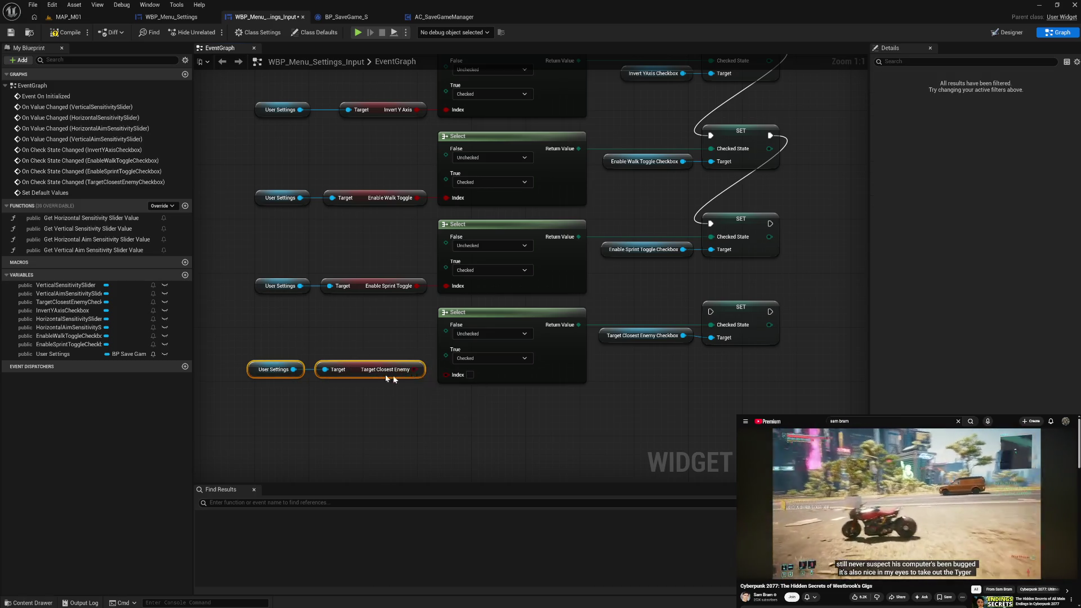
left_click_drag(416, 370, 446, 374)
left_click(447, 410)
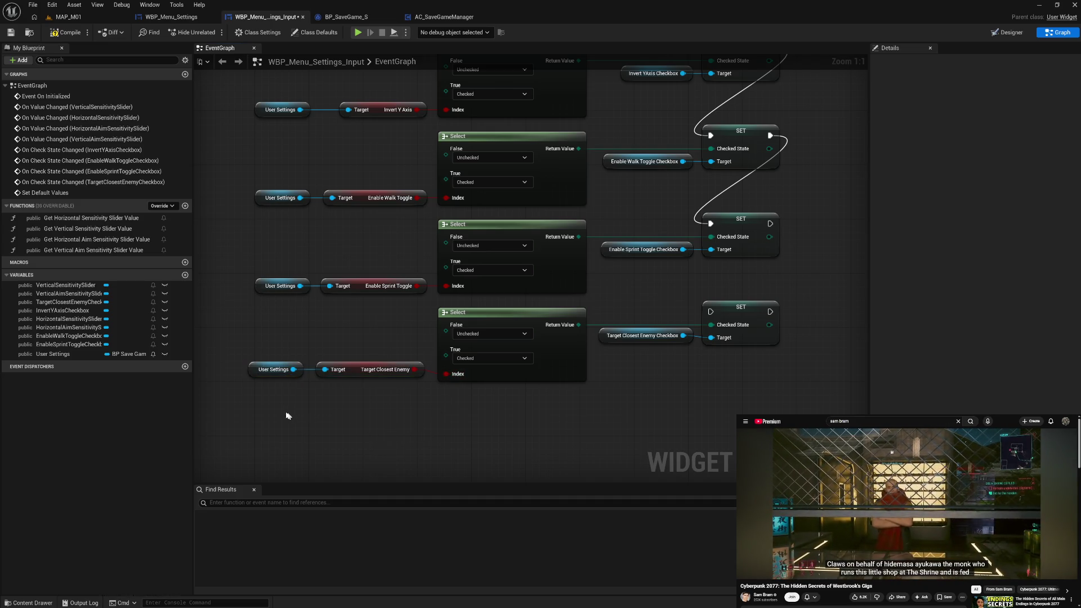
Align and straighten the Target Closest Enemy row, then chain execution from the sprint setter into it
left_click_drag(290, 415, 281, 279)
key("shift+d")
left_click(386, 399)
left_click_drag(387, 399, 374, 264)
key("shift+d")
left_click(296, 338)
left_click_drag(267, 328, 725, 410)
key("q")
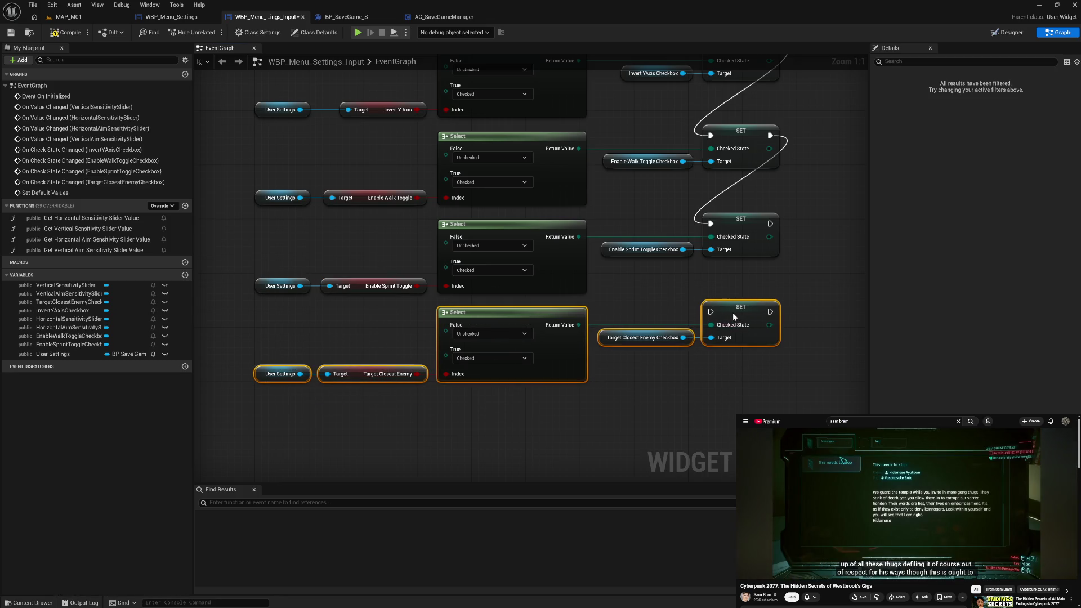
left_click_drag(770, 224, 711, 311)
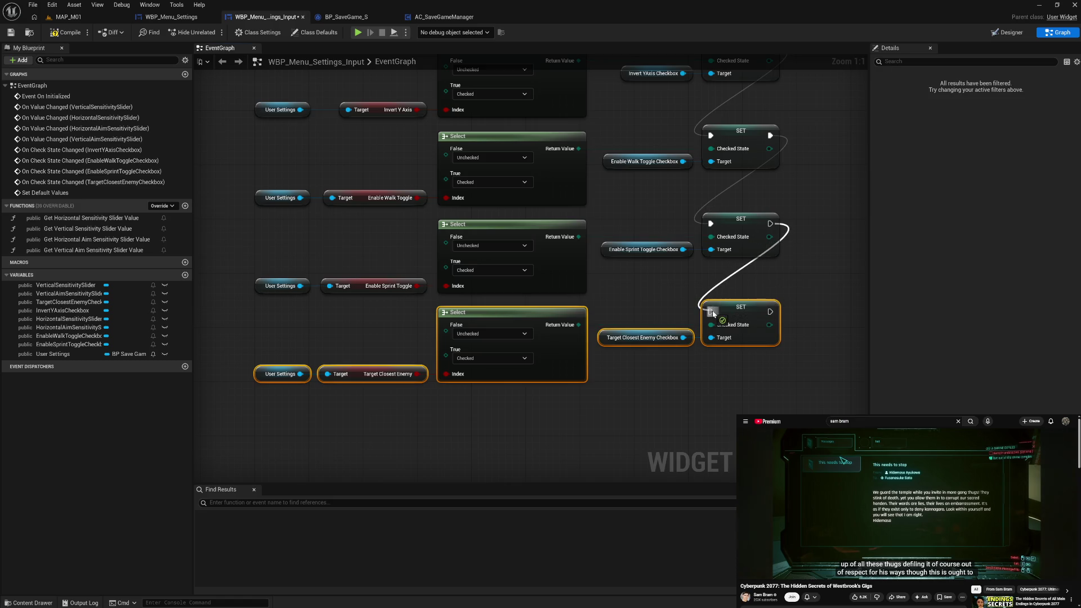
left_click(640, 299)
Call Set Default Values right after SET User Settings in the initialize chain, then play the game
mouse_move(639, 299)
left_mouse_down()
mouse_move(616, 477)
mouse_move(541, 374)
mouse_move(524, 369)
mouse_move(545, 357)
left_mouse_up()
right_click(545, 356)
type("set def")
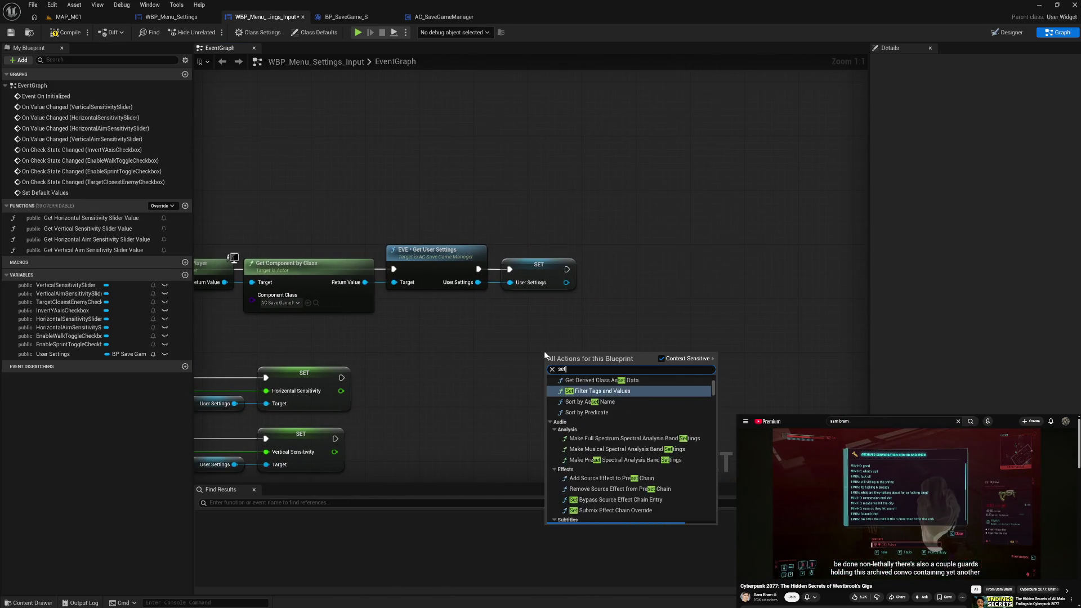
left_click(590, 389)
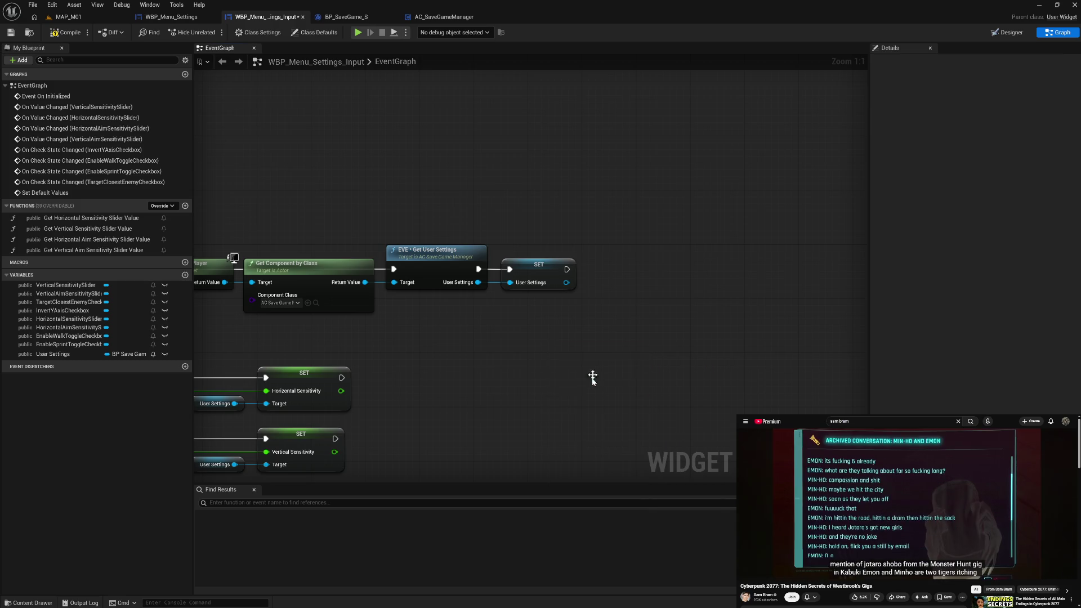
left_click_drag(568, 269, 551, 371)
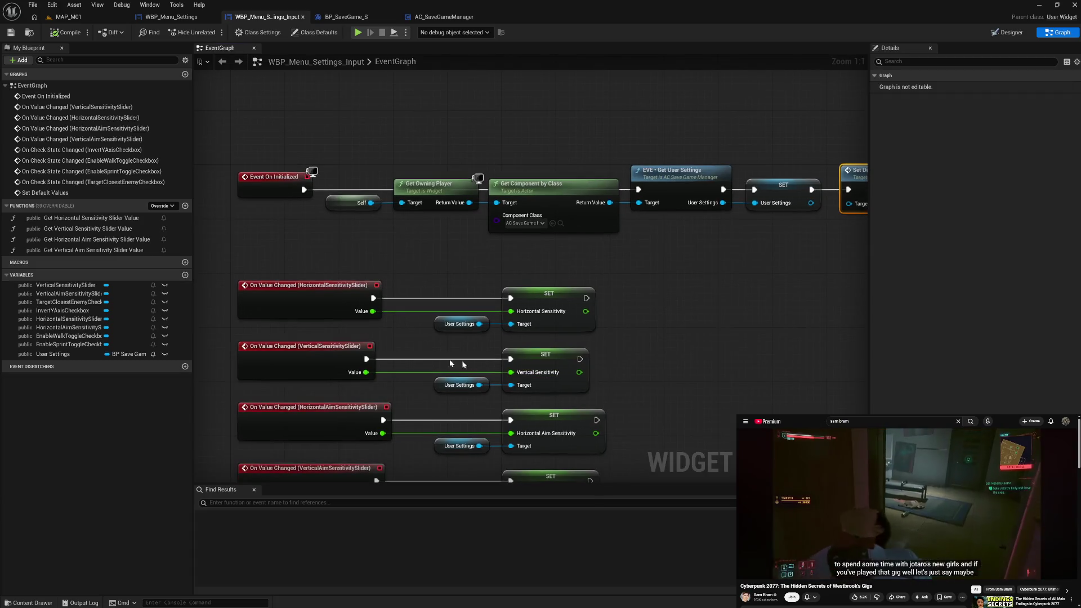
mouse_move(222, 356)
left_mouse_down()
mouse_move(385, 344)
mouse_move(485, 222)
mouse_move(495, 277)
mouse_move(512, 275)
mouse_move(584, 327)
left_mouse_up()
left_click_drag(432, 372, 612, 367)
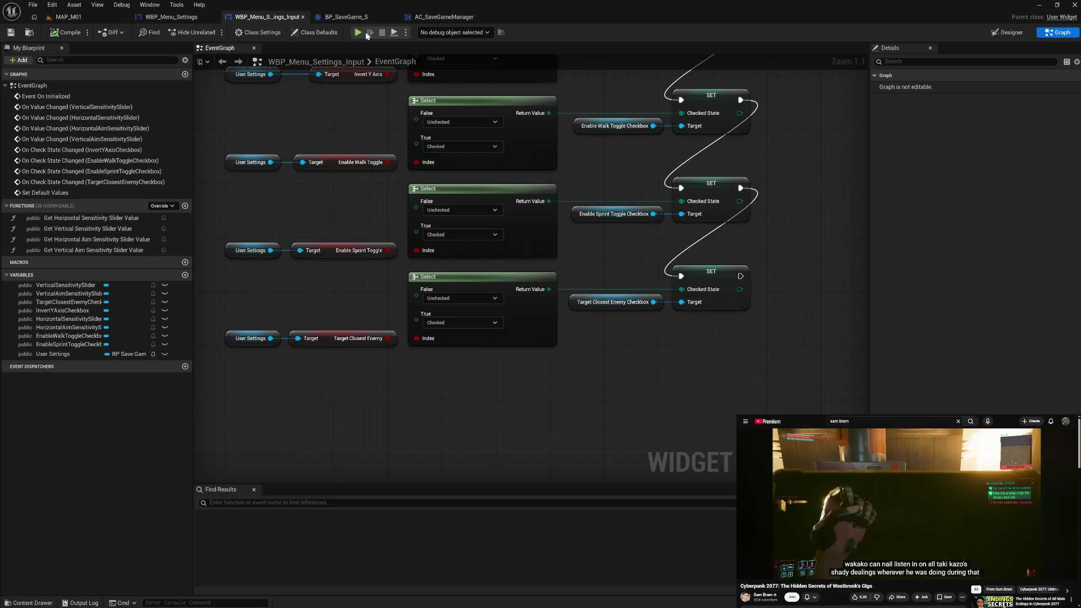
left_click(359, 33)
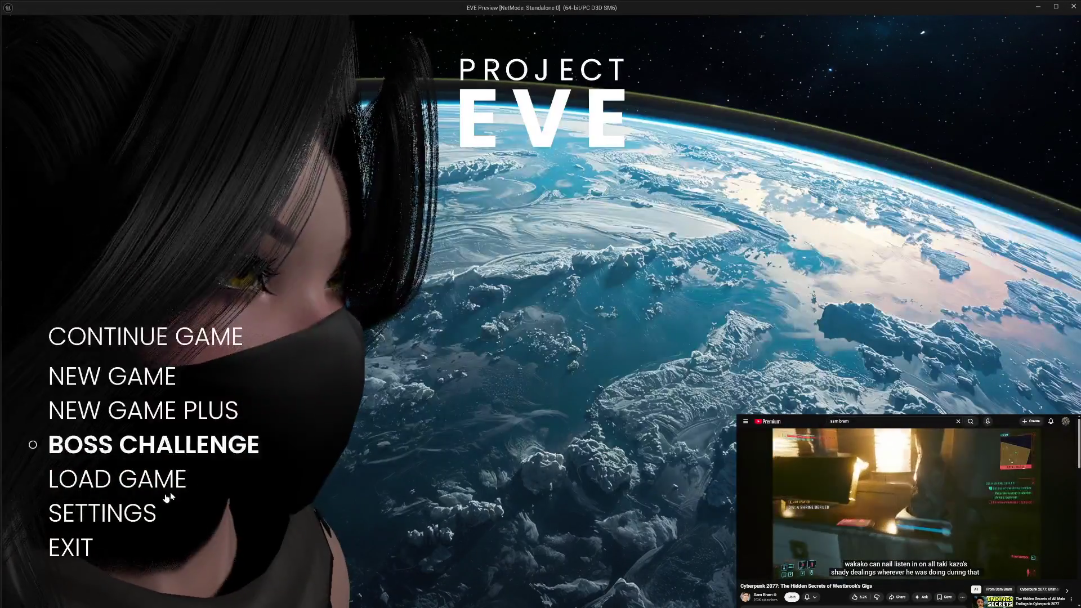
Open the in-game Settings screen, check the SOUND category, then exit the game
left_click(112, 513)
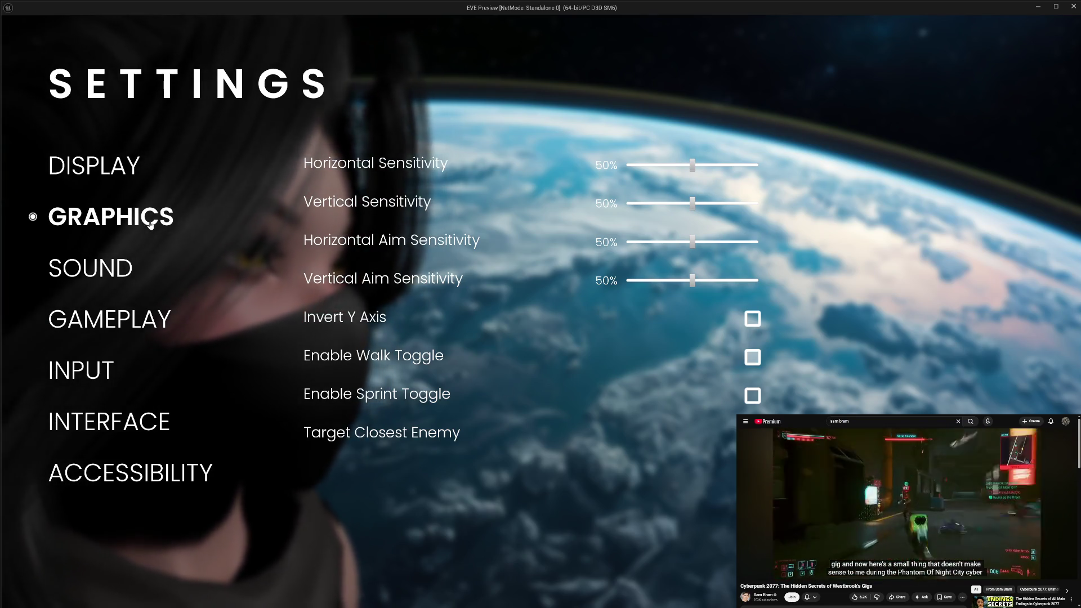
left_click(107, 267)
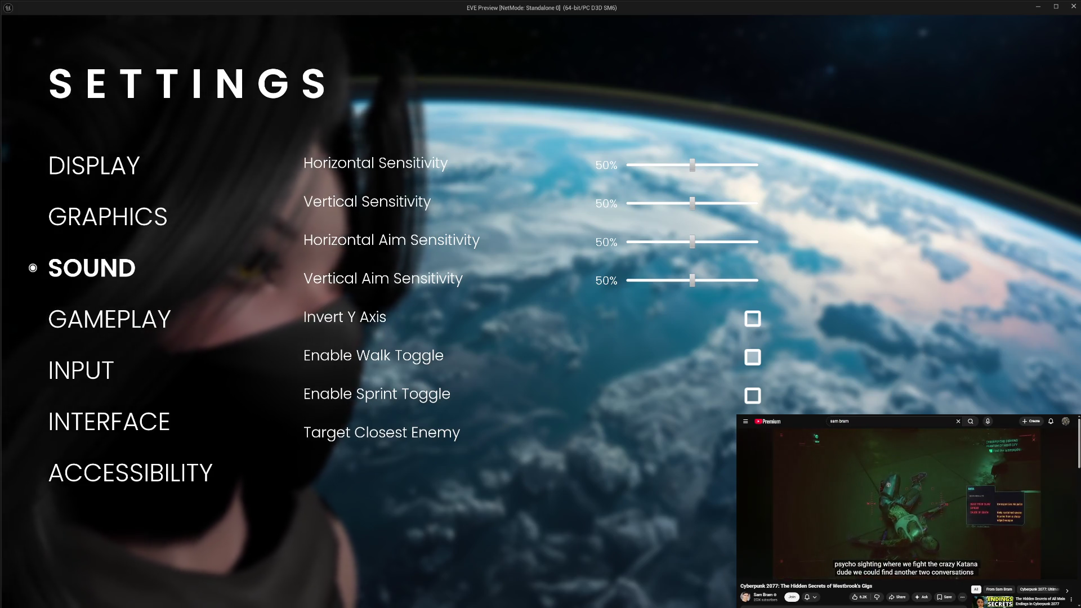
key("Escape")
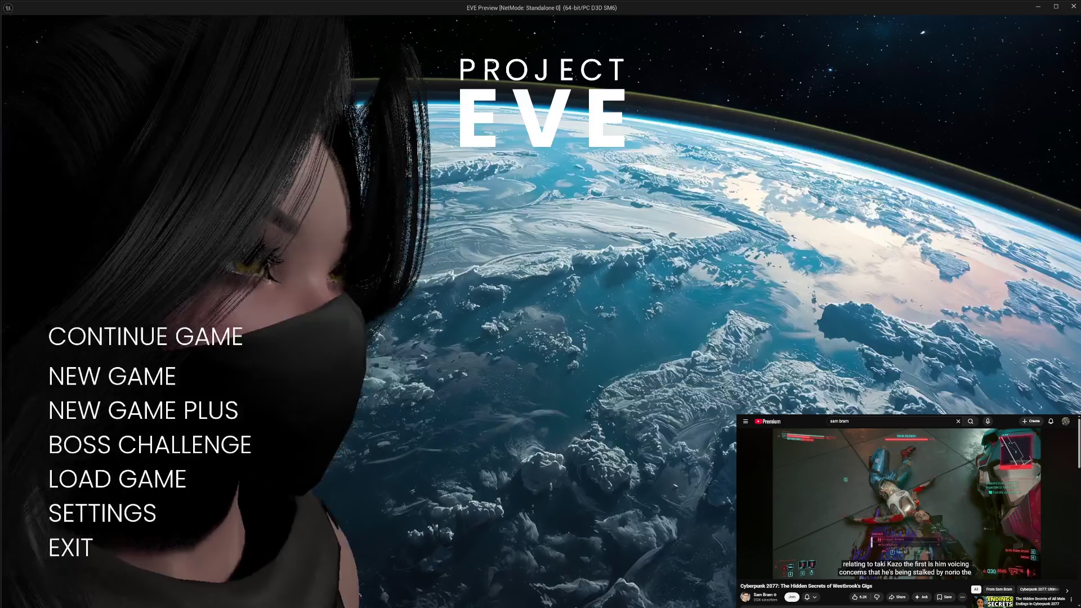
left_click(79, 546)
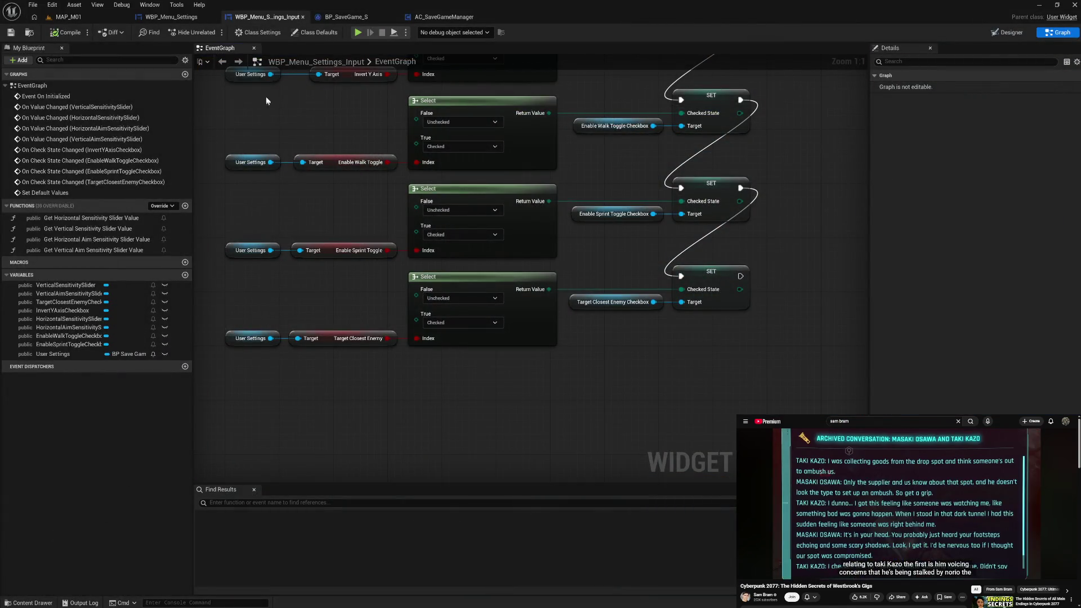
Relaunch the game, toggle the Enable Walk Toggle option in Settings, then exit the preview
left_click(359, 33)
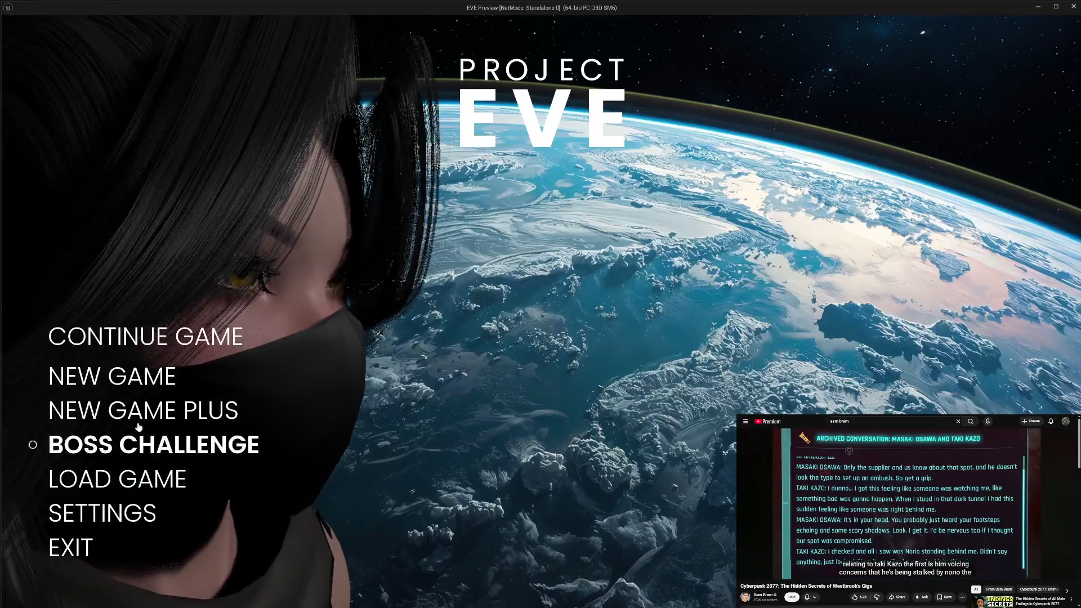
left_click(112, 513)
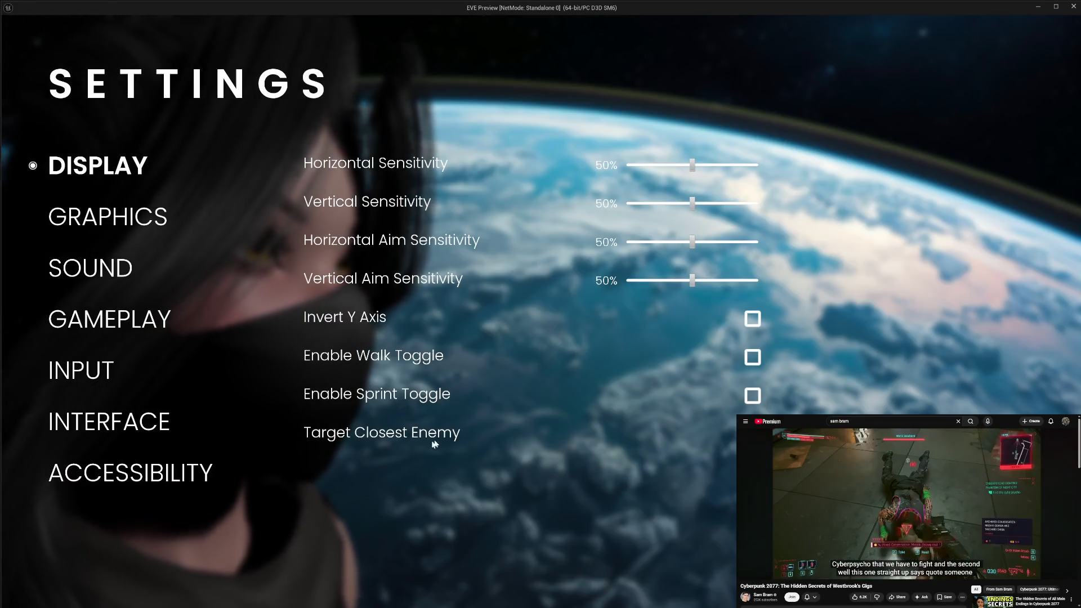
left_click(755, 365)
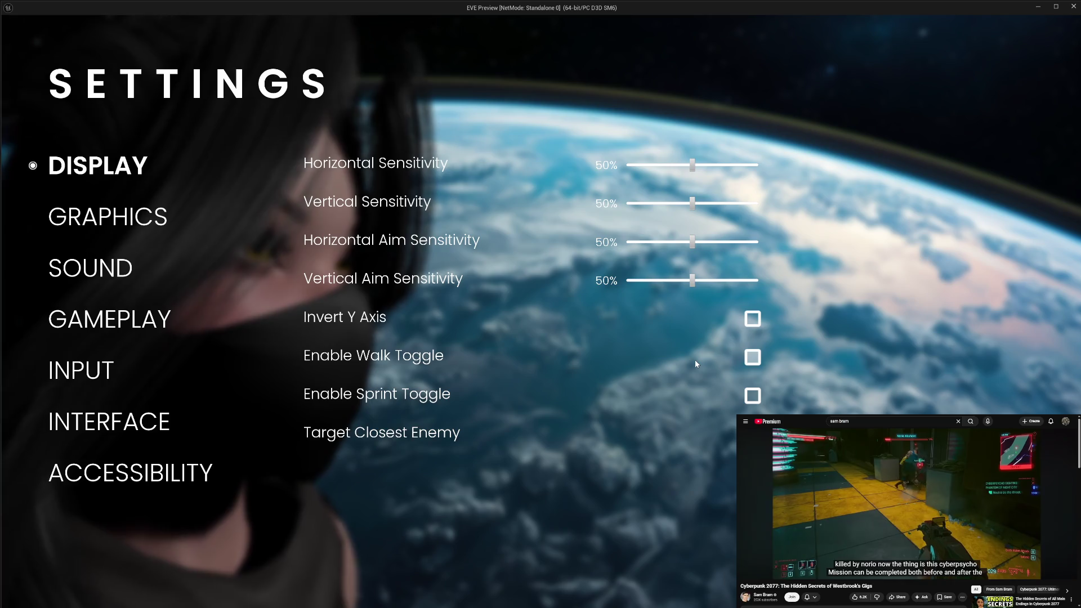
key("Escape")
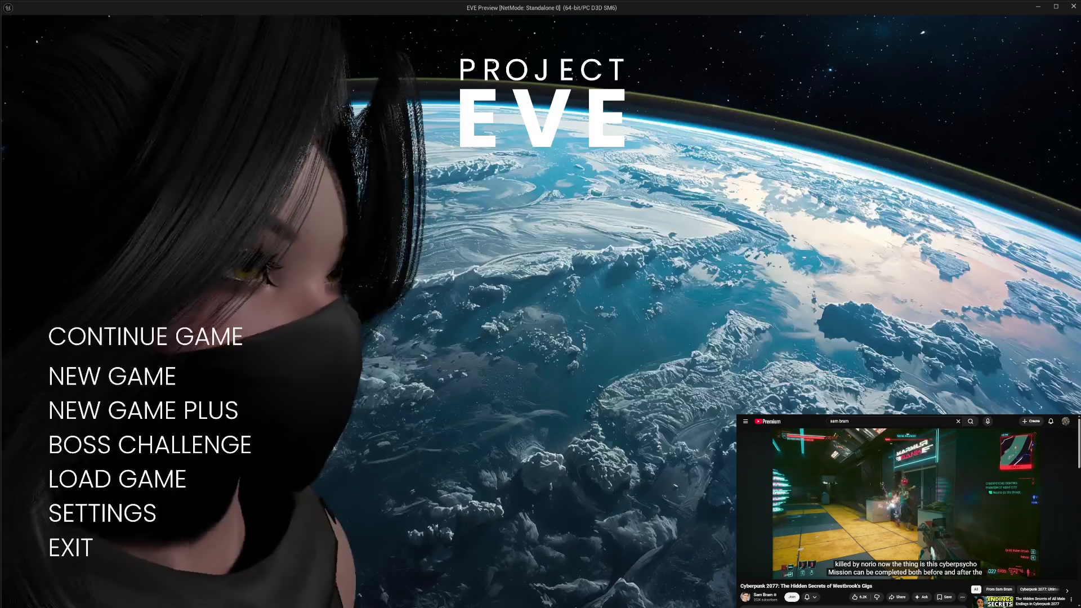
left_click(129, 546)
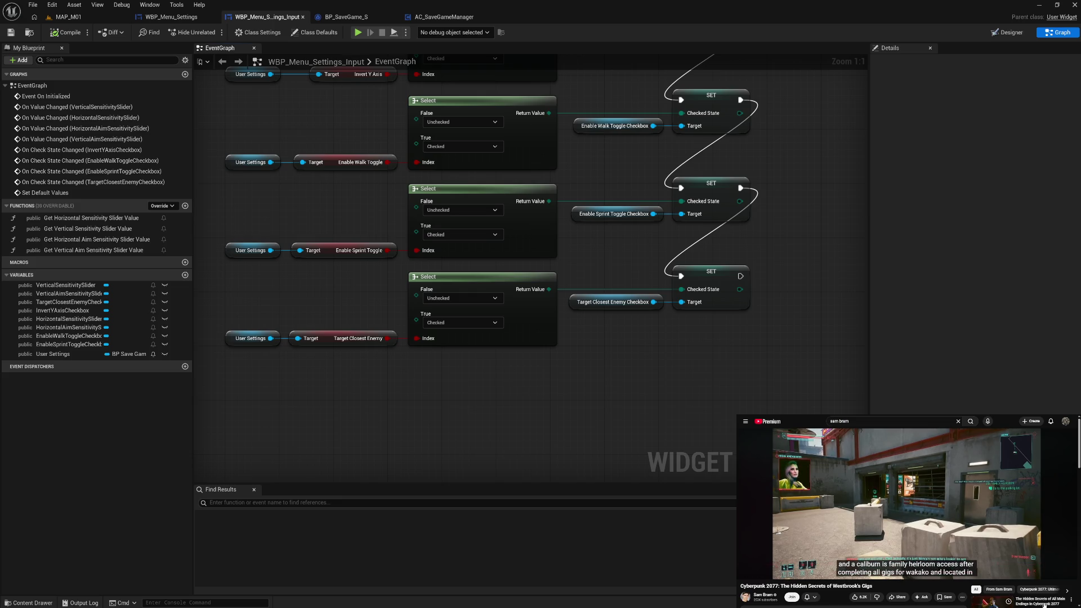
left_click(758, 573)
left_click_drag(709, 367, 649, 546)
left_click_drag(563, 281, 550, 393)
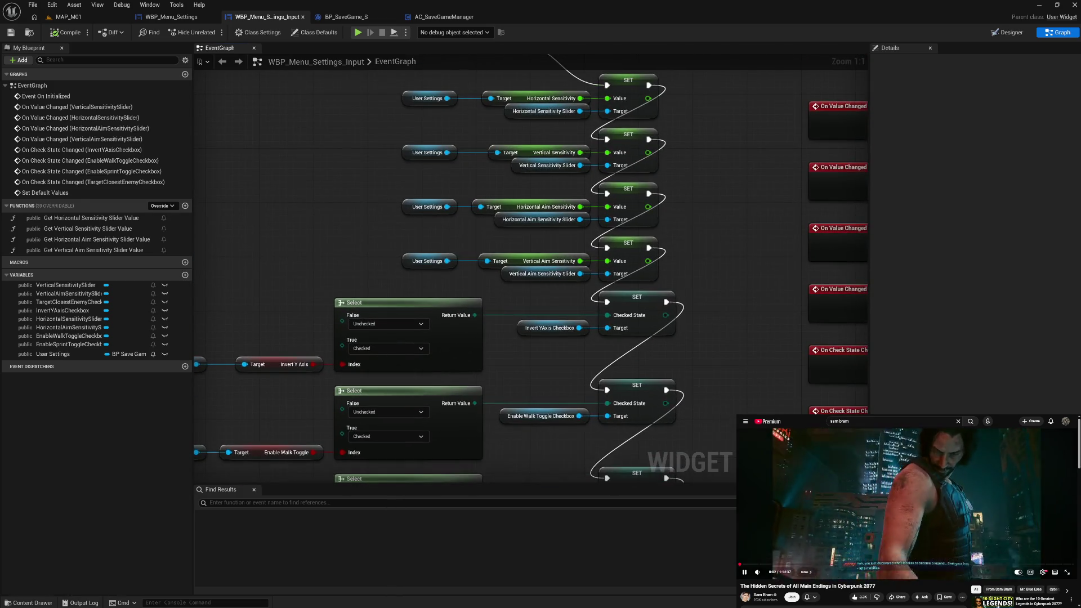
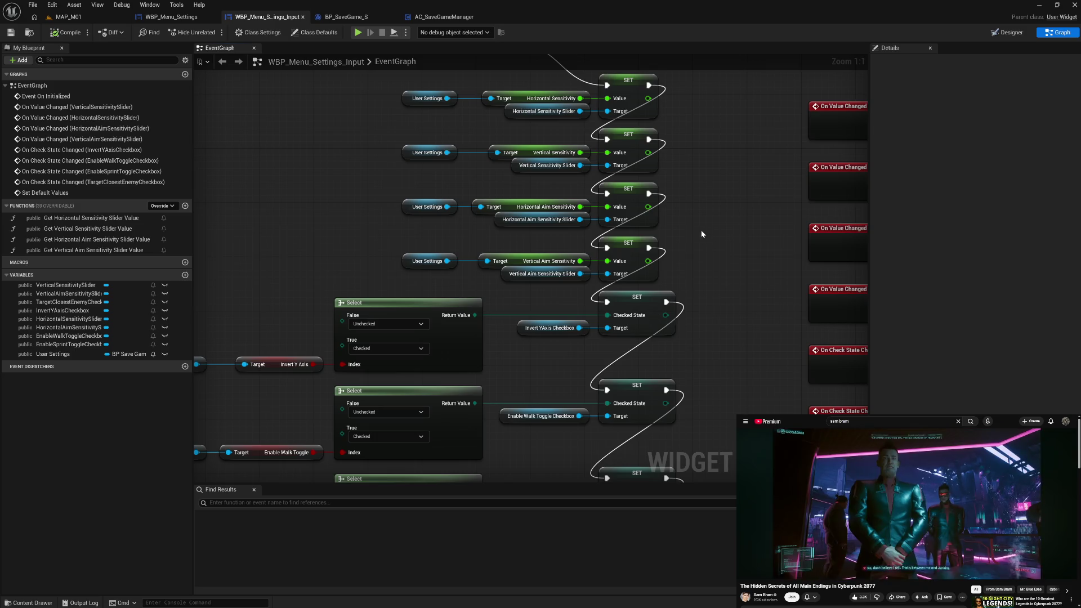
Move Set Default Values beside the User Settings SET chain, compile, and launch the game preview
scroll(702, 235, "up", 5)
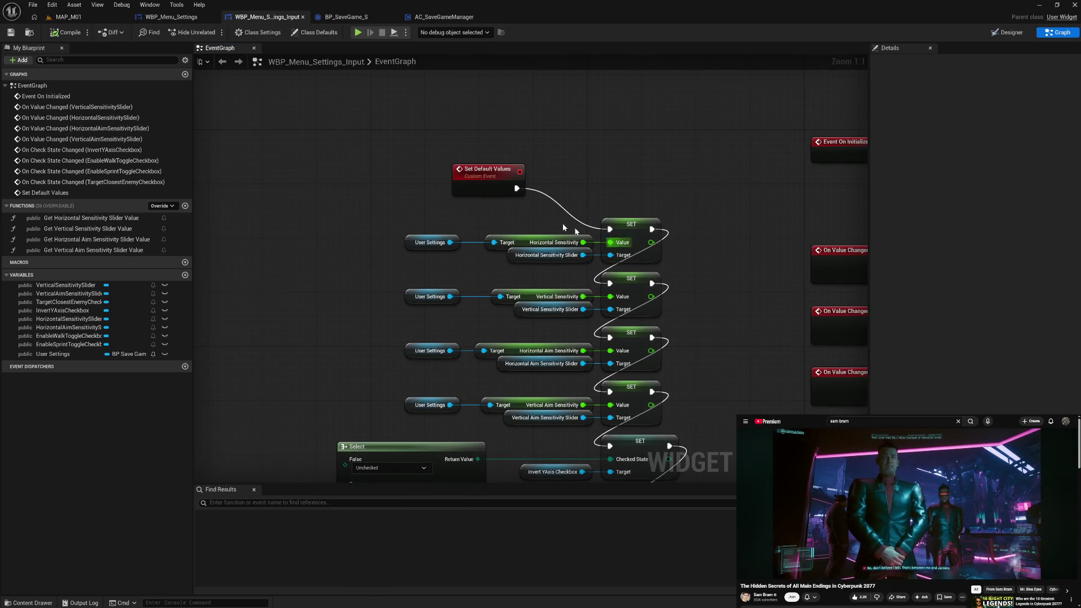
mouse_move(494, 198)
left_mouse_down()
mouse_move(356, 210)
mouse_move(361, 236)
left_mouse_up()
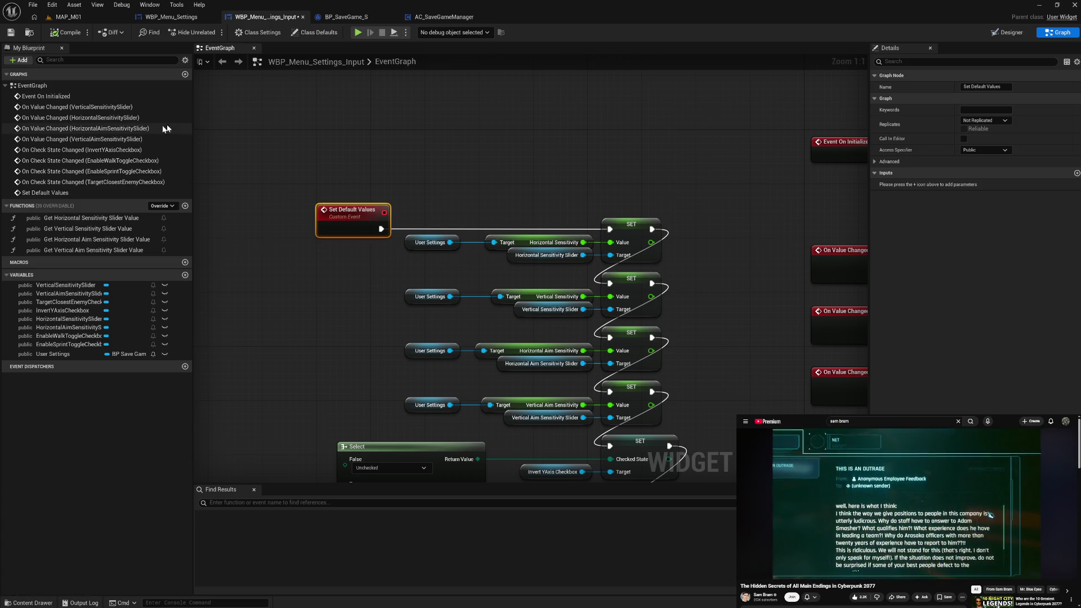
left_click(58, 34)
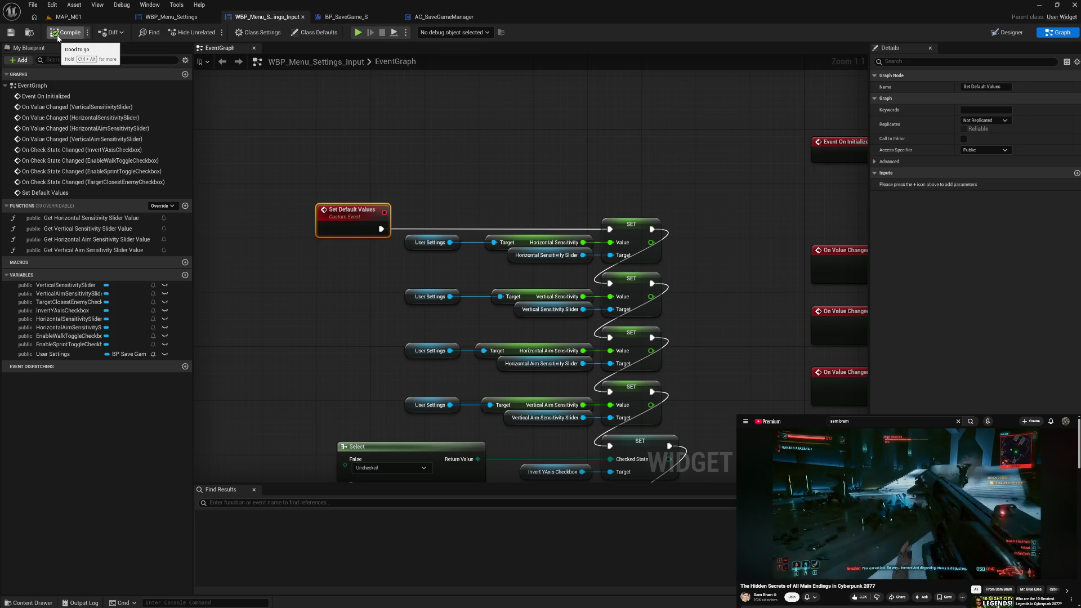
left_click(358, 34)
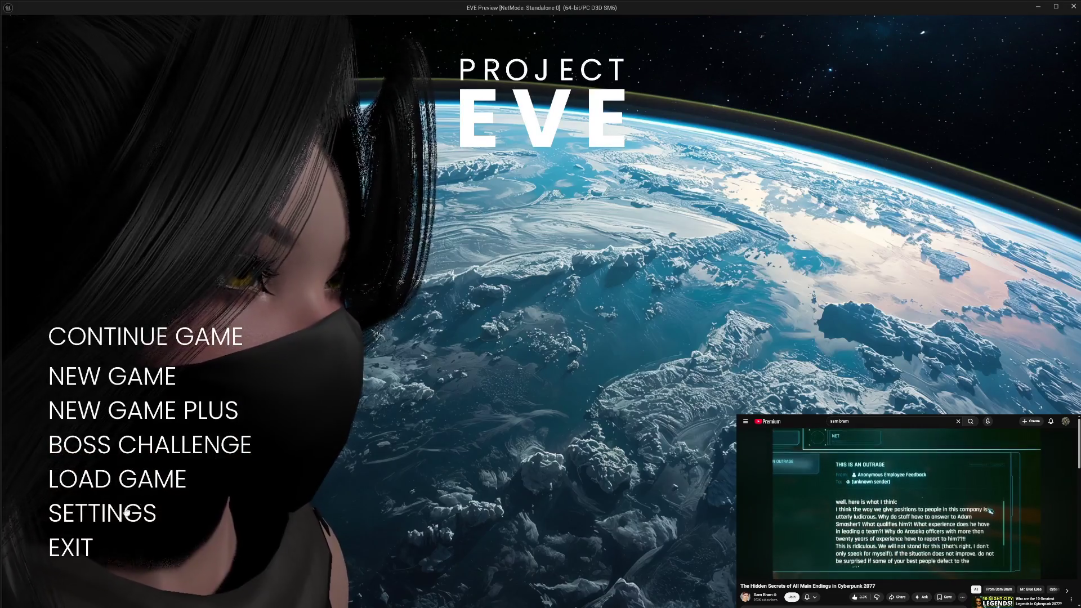
In game settings, set Horizontal 73%, Vertical 36%, Horizontal Aim 72% and Vertical Aim 59% sensitivity
left_click(144, 512)
left_click(724, 165)
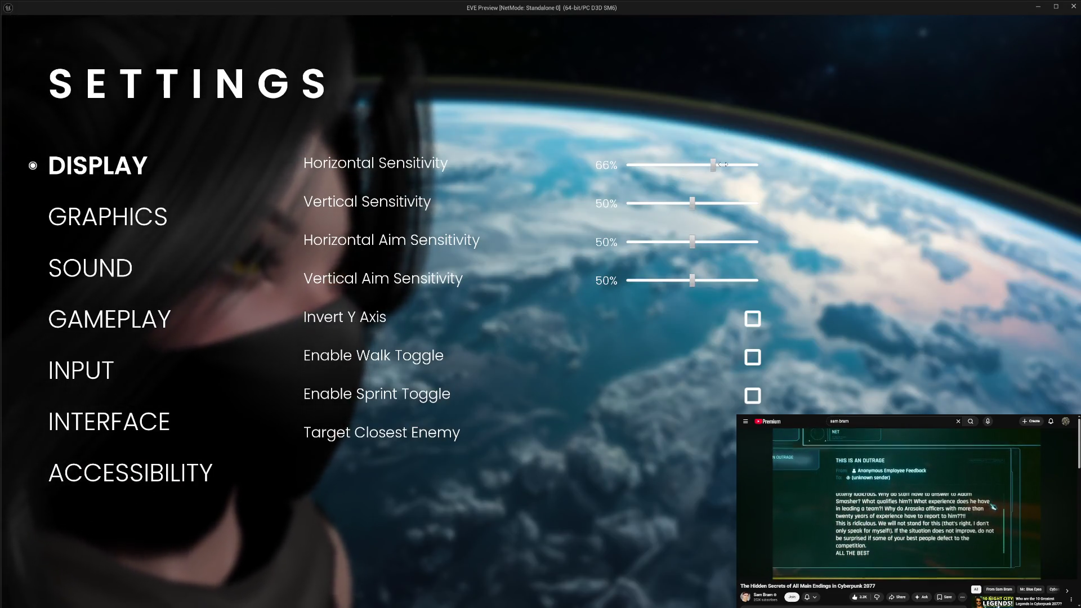
left_click(675, 203)
left_click(696, 242)
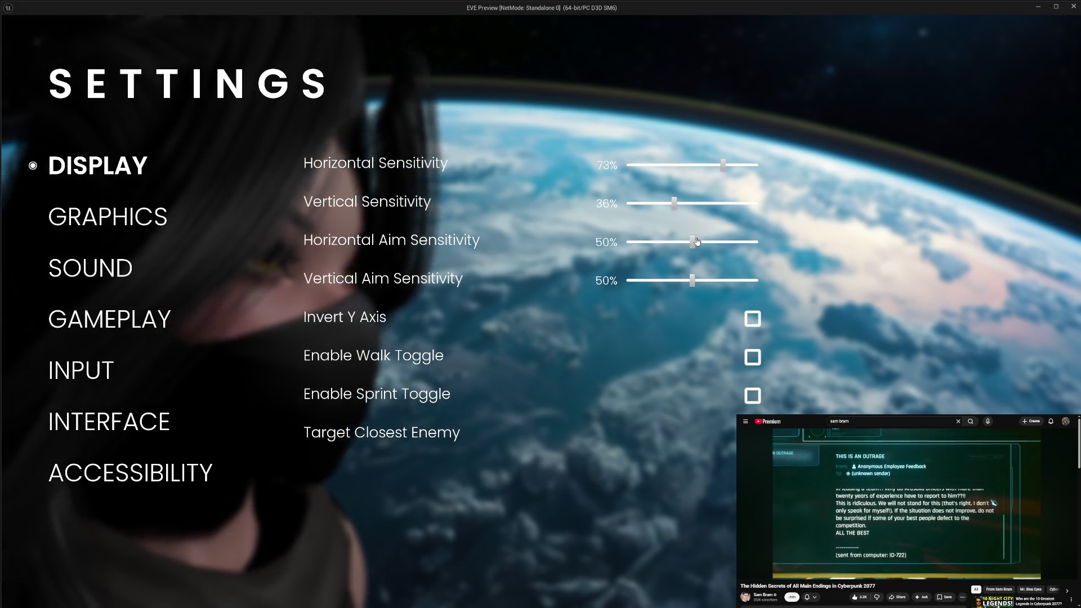
left_click(722, 242)
left_click(704, 280)
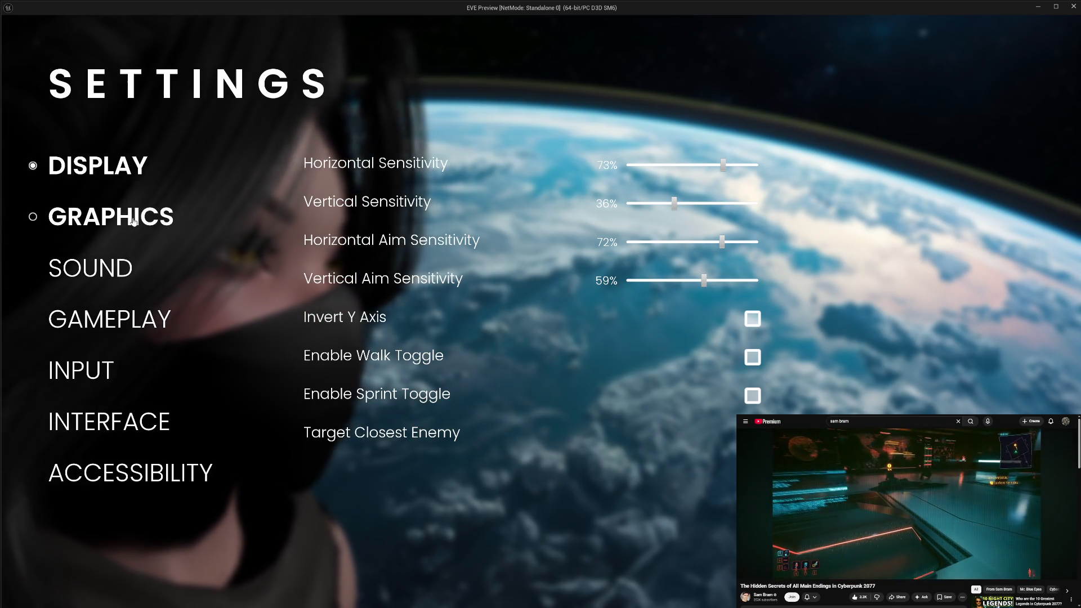
Check the GRAPHICS category, back out to the main menu, and exit the preview
left_click(116, 223)
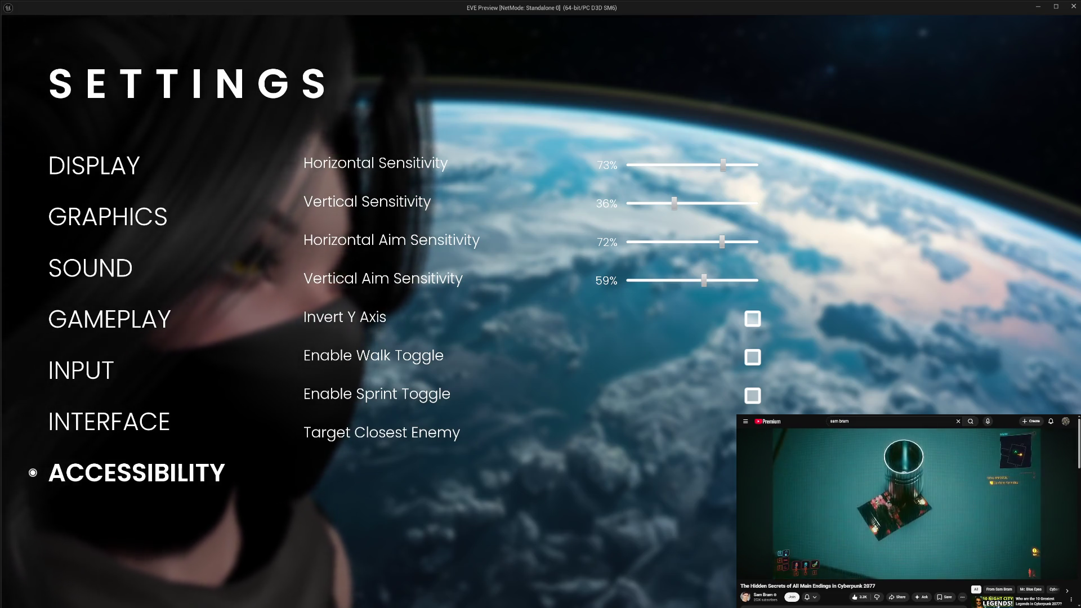
key("Escape")
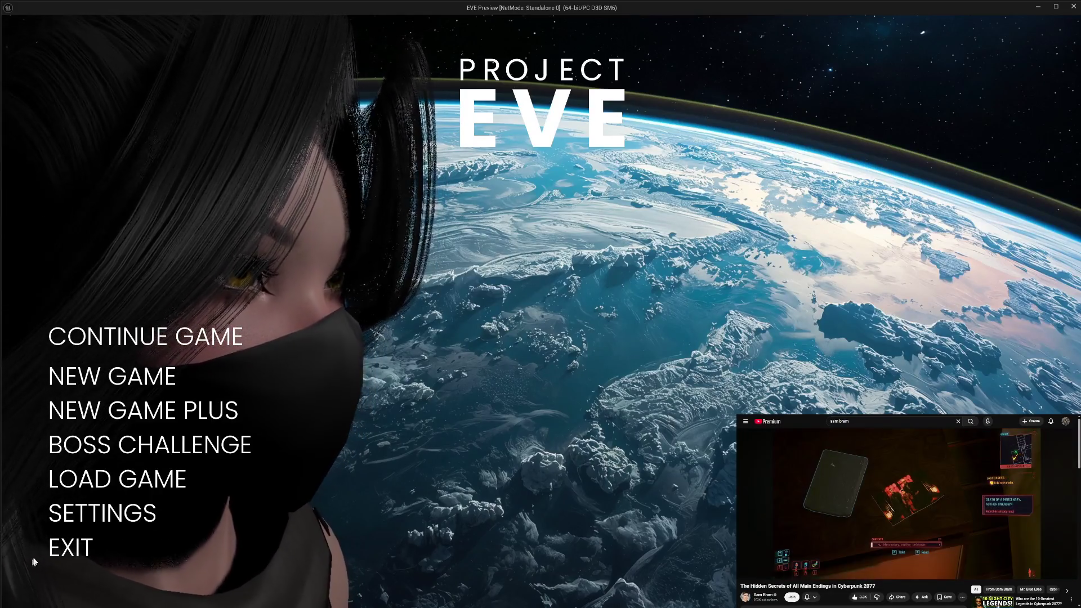
left_click(65, 549)
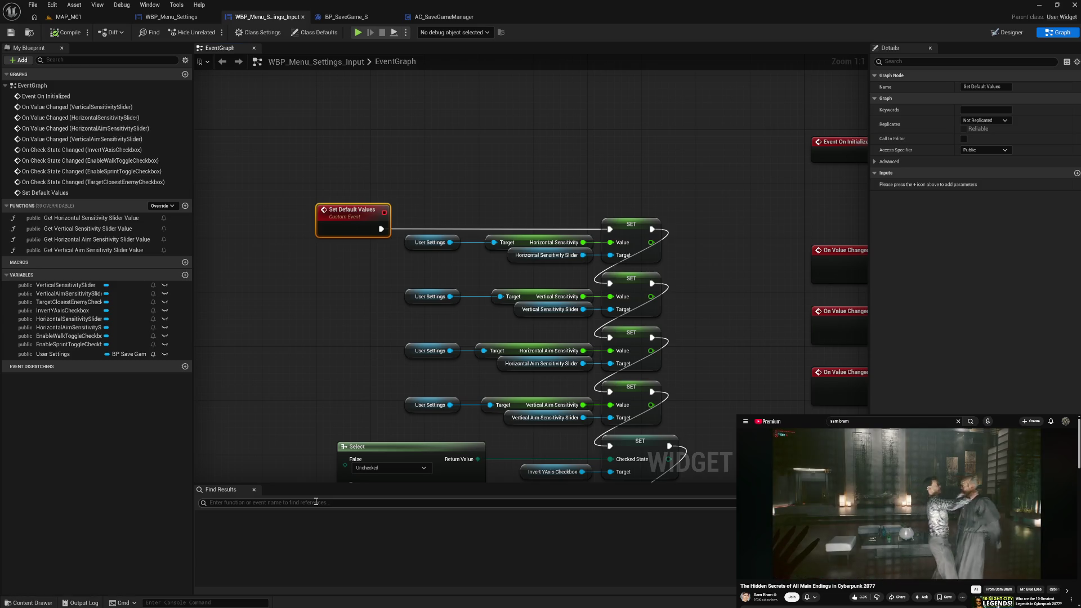
Pan through the input settings event graph, then switch to WBP_Menu_Settings' Button Clicked function
right_click(342, 284)
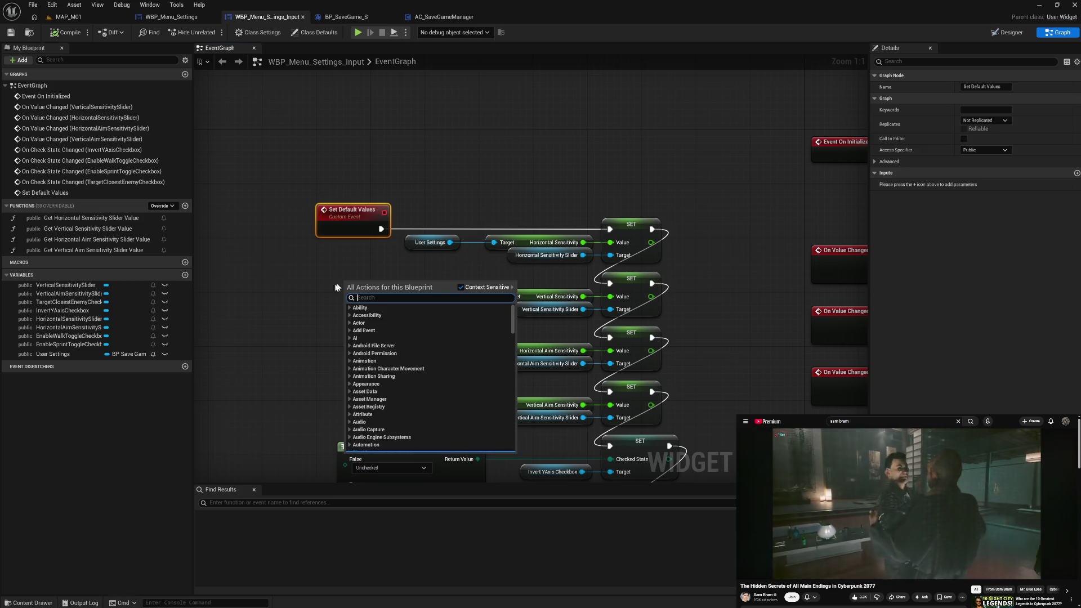
left_click(312, 295)
left_click_drag(356, 368, 368, 262)
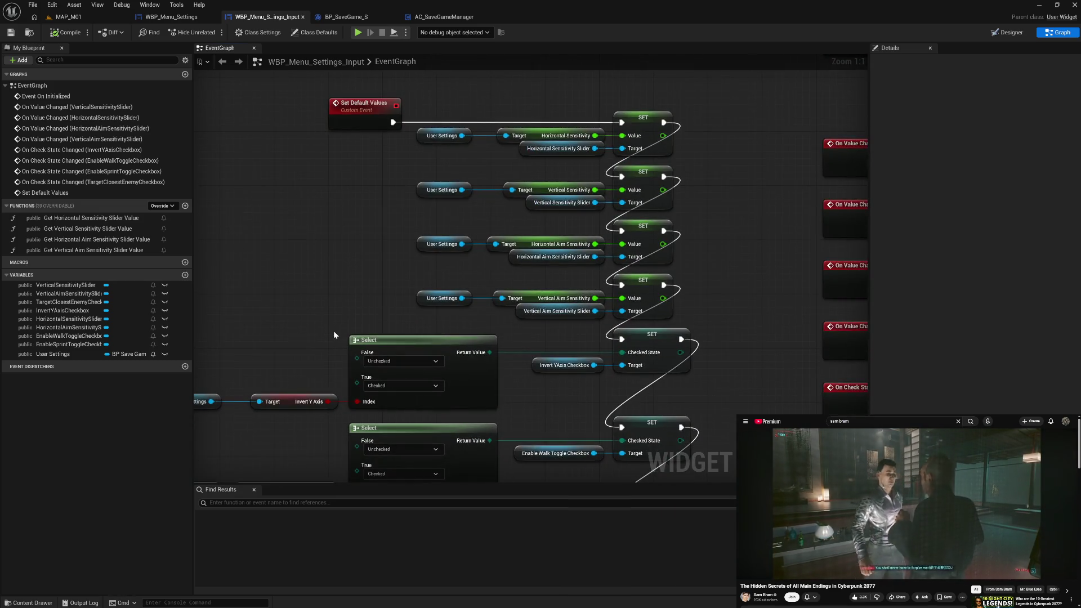
left_click_drag(334, 335, 423, 231)
left_click_drag(364, 347, 367, 255)
mouse_move(342, 335)
left_mouse_down()
mouse_move(359, 263)
mouse_move(292, 407)
left_mouse_up()
left_click_drag(779, 254, 512, 421)
left_click_drag(673, 308, 494, 260)
left_click(186, 18)
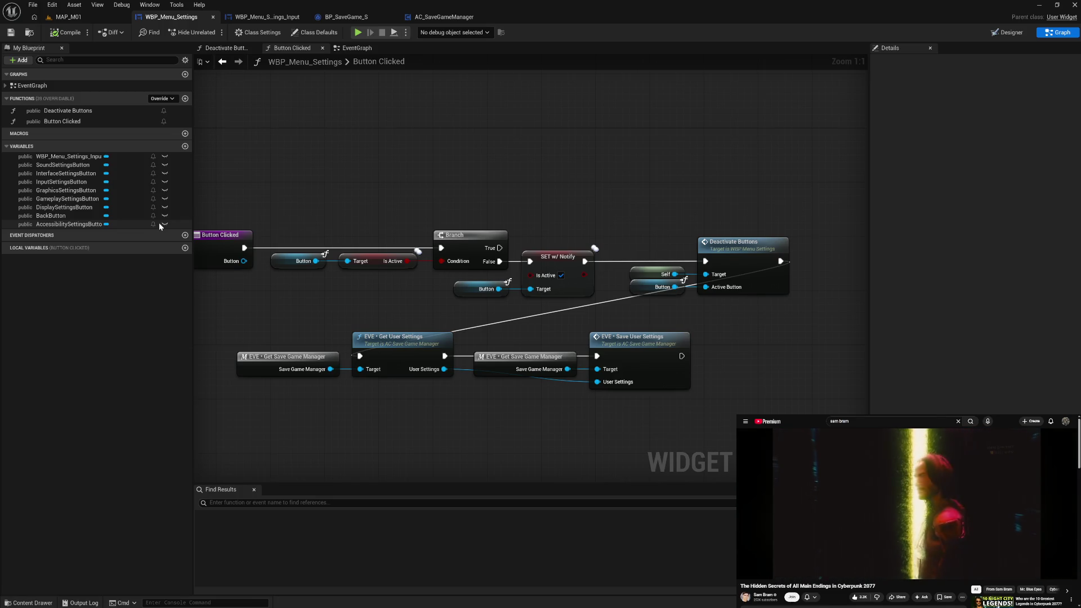
Look over the menu settings EventGraph's Accessibility and BackButton events, then return to Button Clicked
left_click_drag(222, 304, 319, 314)
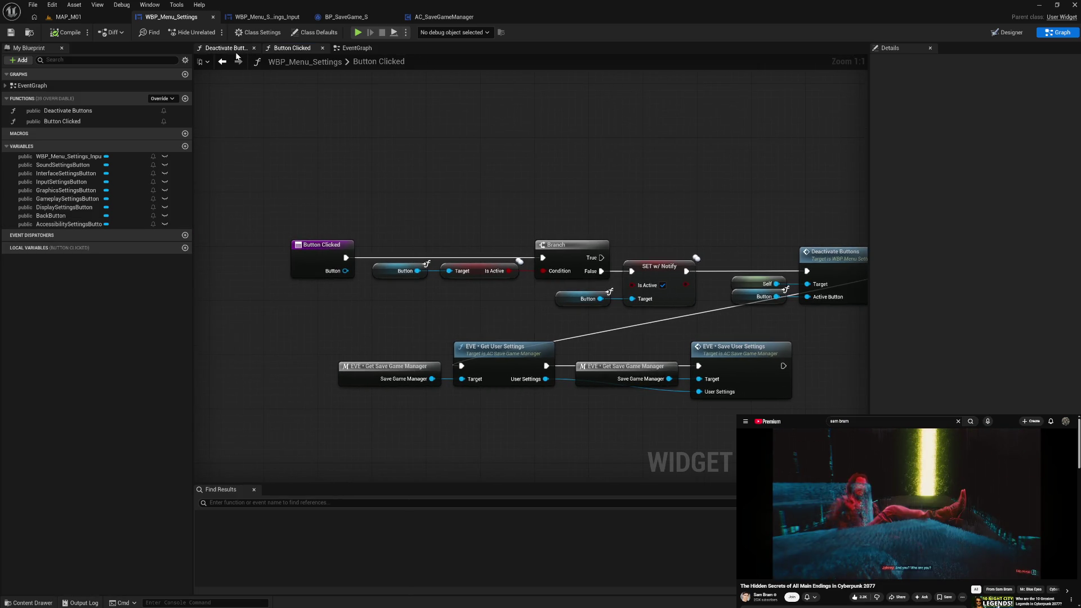
left_click(370, 50)
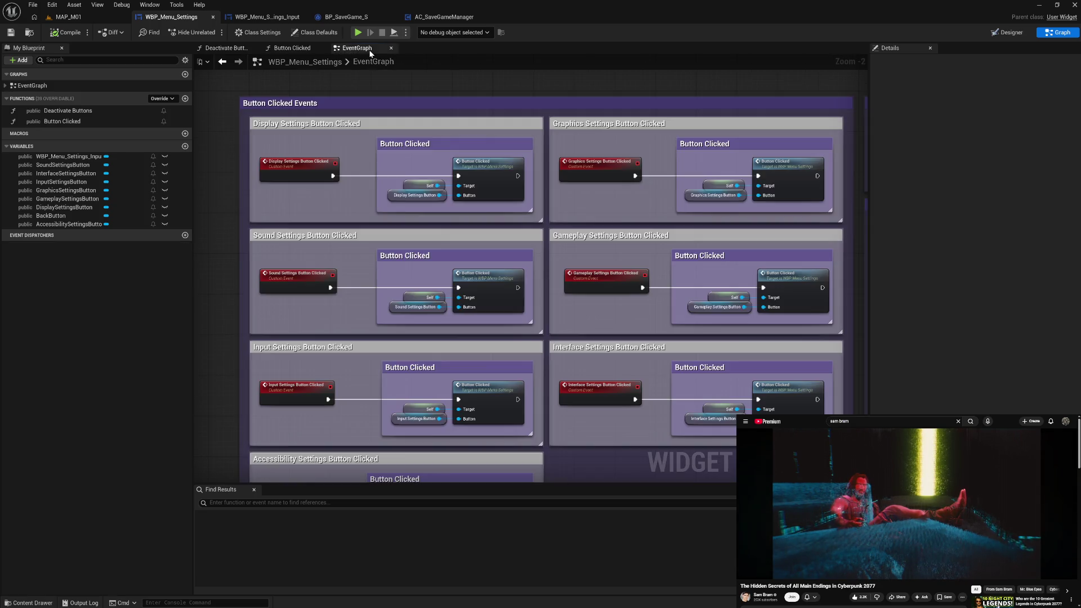
mouse_move(389, 245)
left_mouse_down()
mouse_move(407, 295)
mouse_move(412, 232)
left_mouse_up()
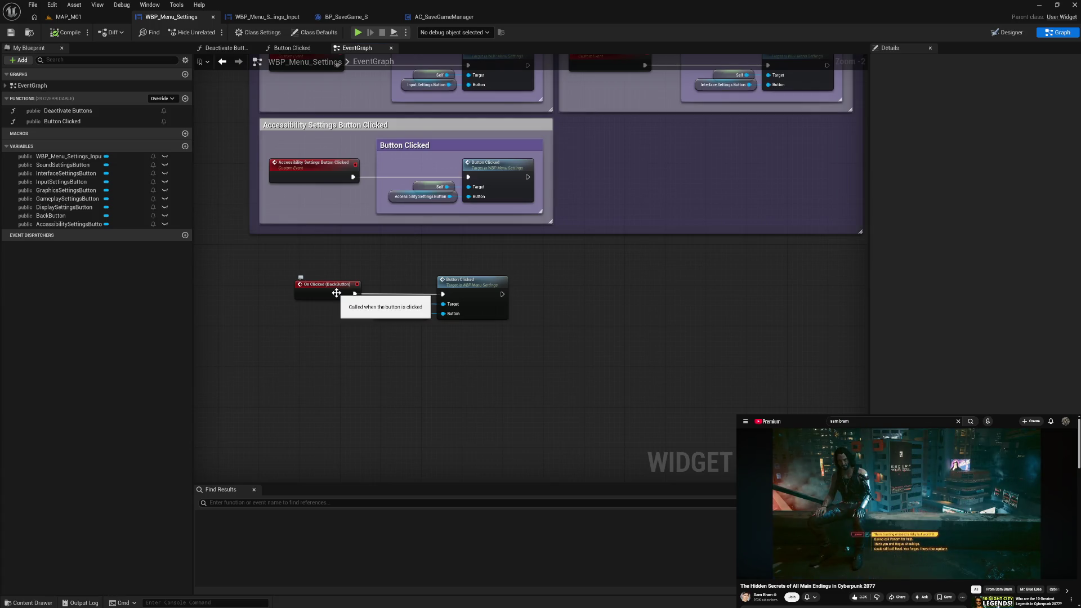
left_click(296, 51)
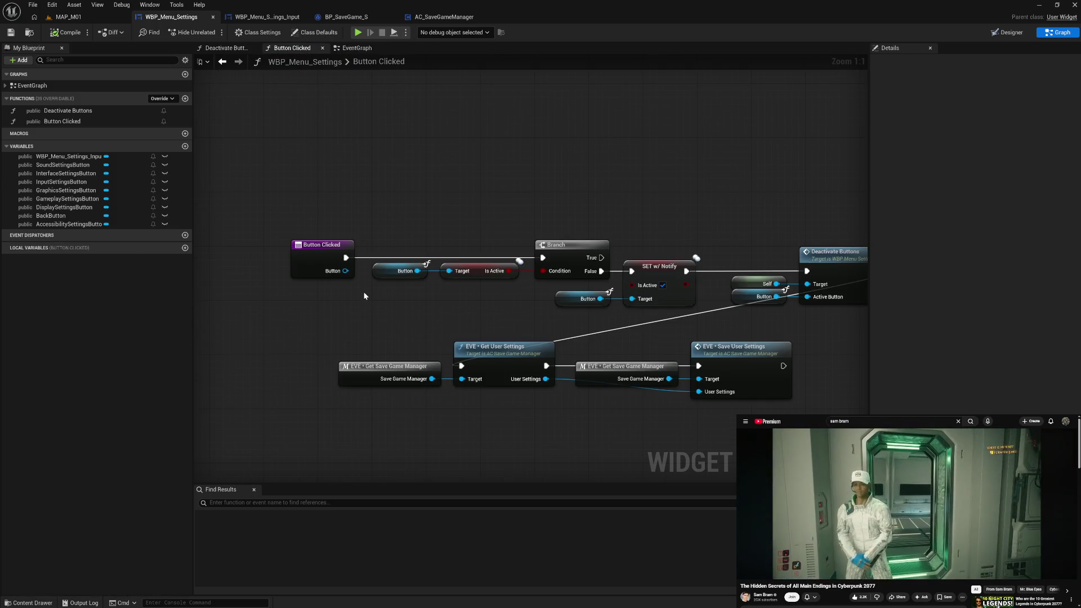
Remove the four save-user-settings nodes from Button Clicked and return to WBP_Menu_Settings_Input
mouse_move(365, 327)
left_mouse_down()
mouse_move(631, 420)
mouse_move(722, 428)
left_mouse_up()
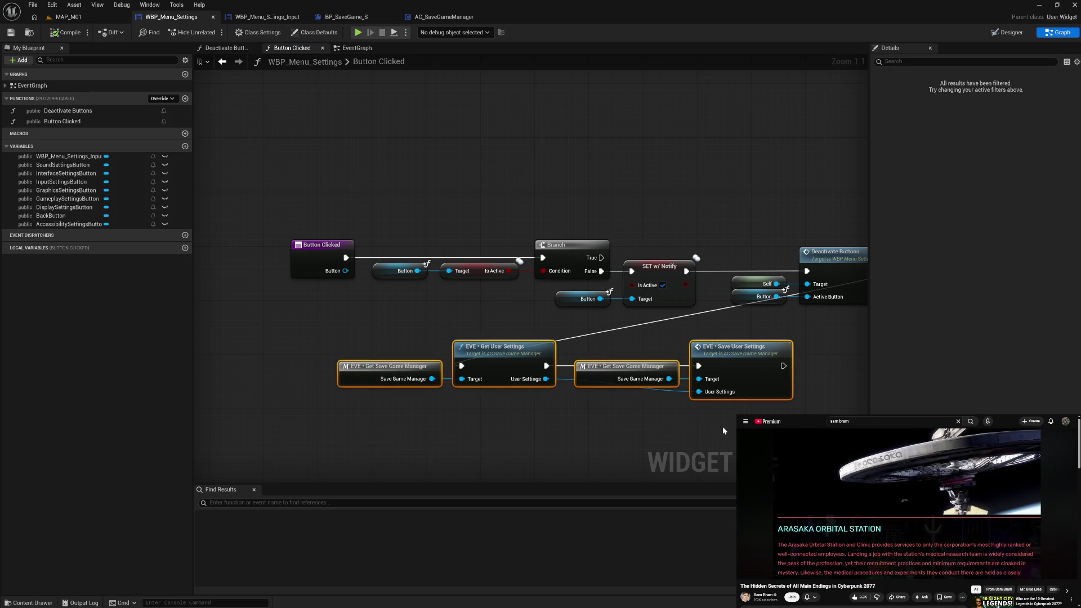
key("Delete")
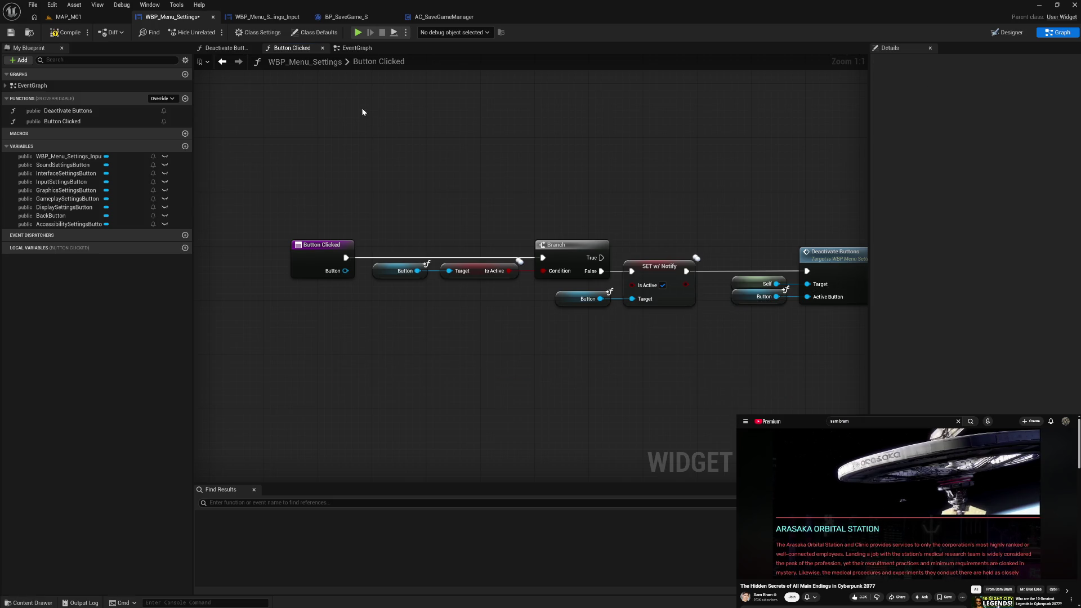
left_click(262, 18)
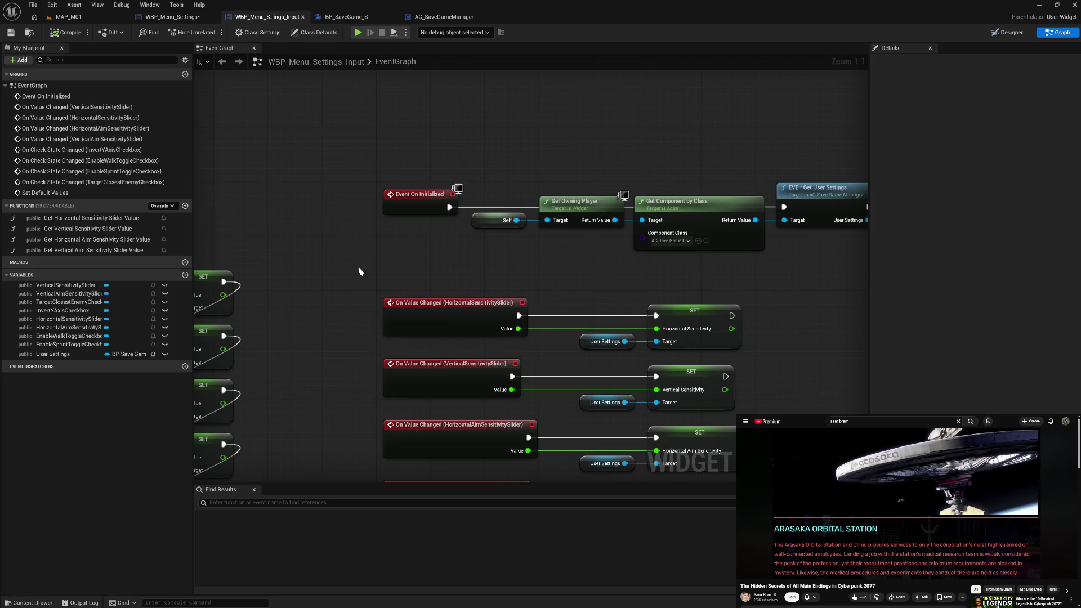
Paste the save-user-settings nodes above Event On Initialized and tidy their layout
left_click_drag(413, 259, 425, 313)
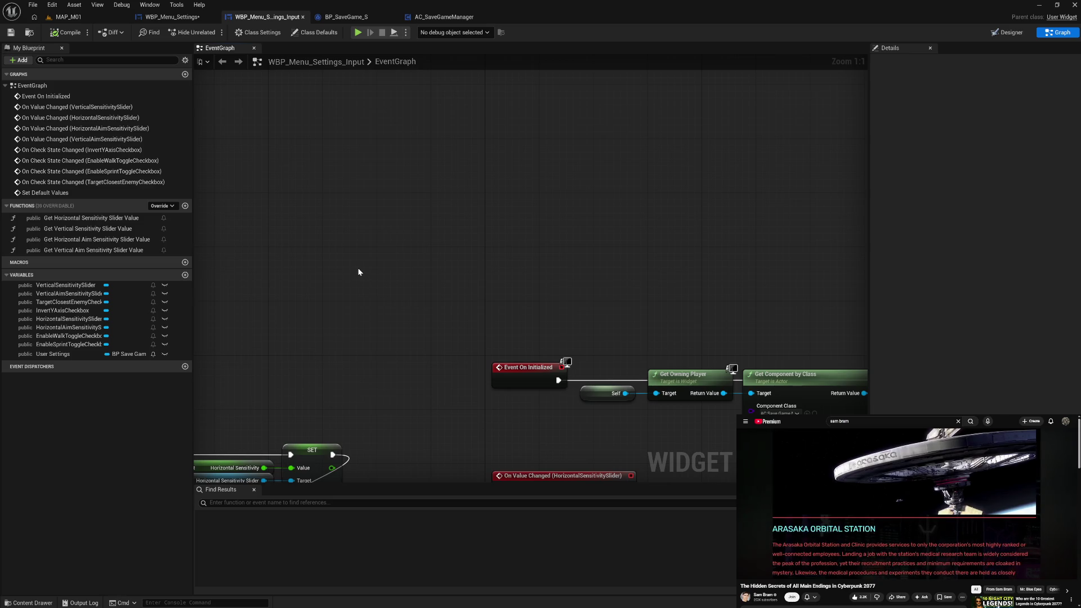
key("ctrl+v")
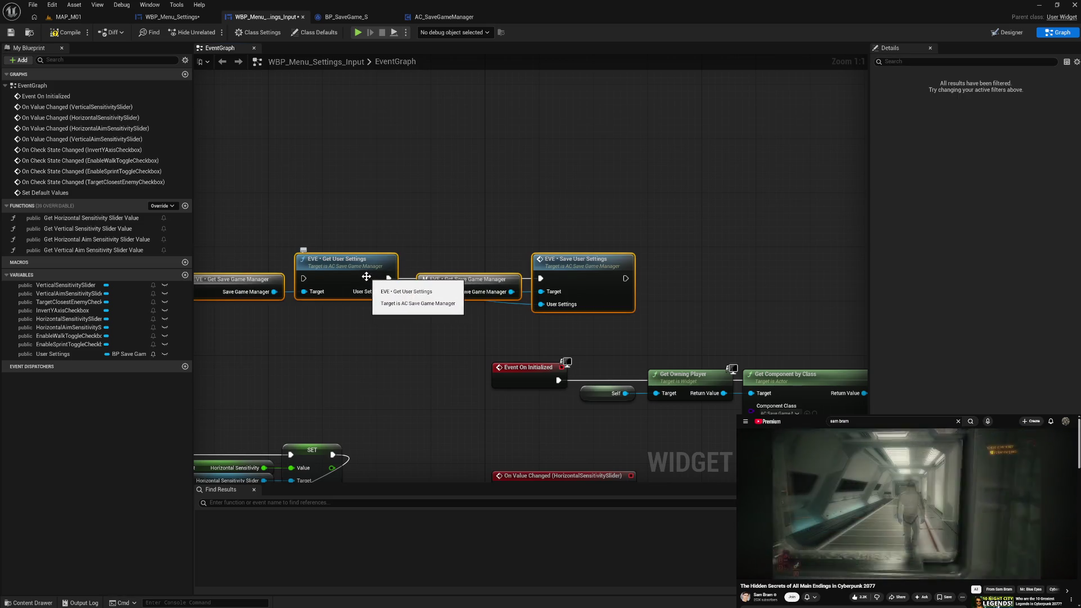
left_click_drag(367, 277, 400, 277)
left_click_drag(428, 333, 530, 331)
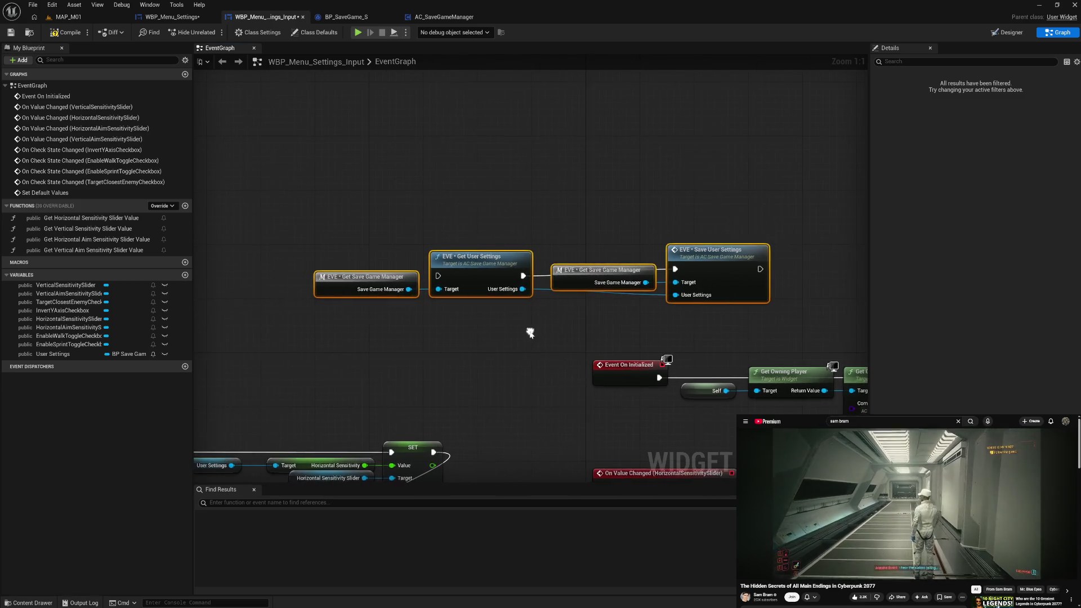
left_click(511, 336)
left_click(481, 274)
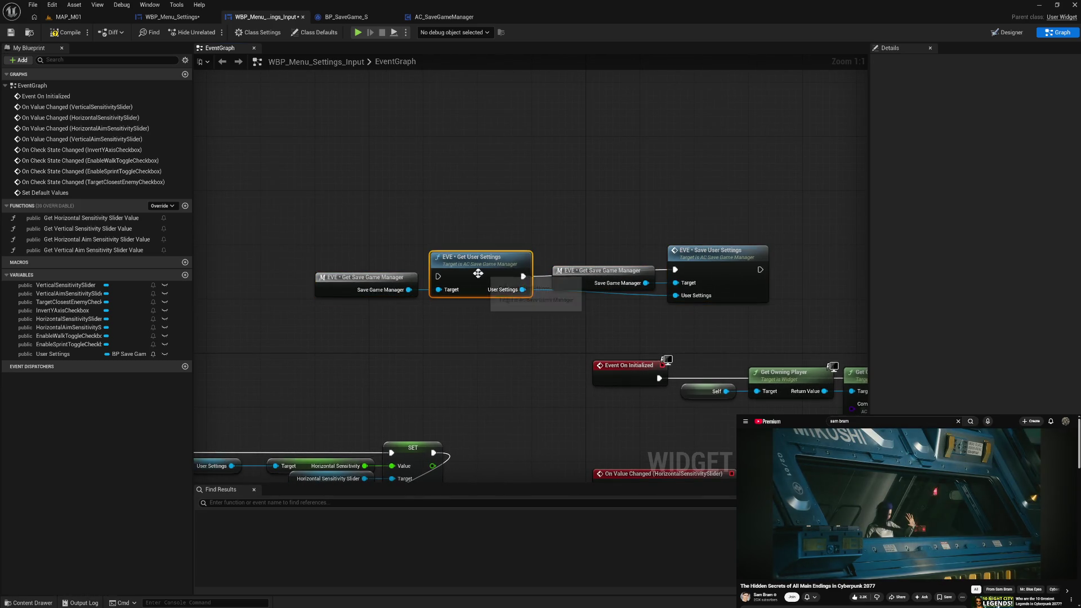
left_click(366, 279, "ctrl")
left_click_drag(478, 279, 479, 272)
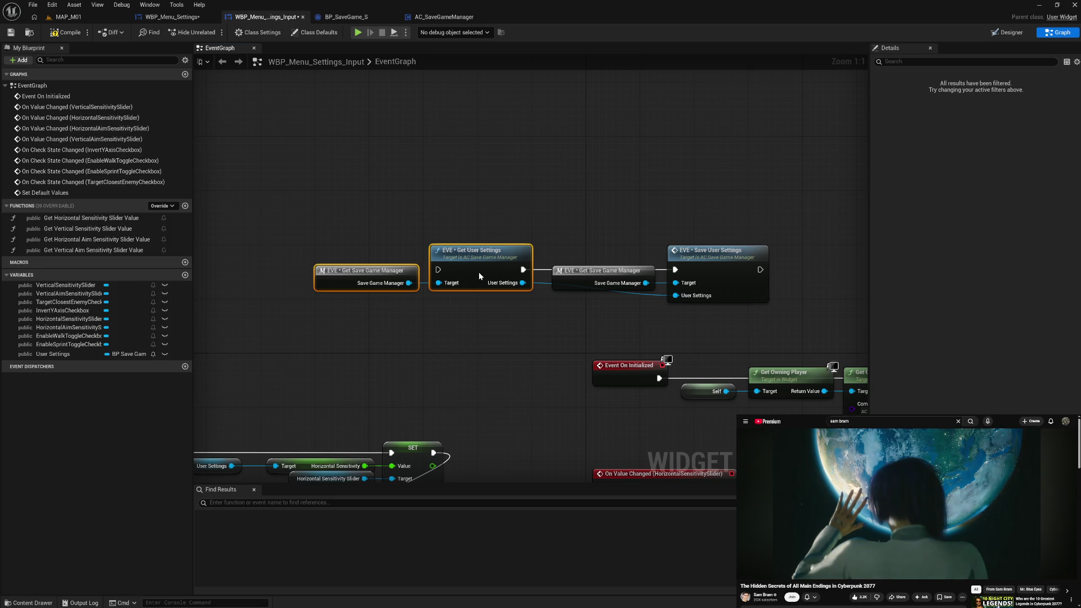
left_click(501, 329)
left_click_drag(643, 291, 562, 298)
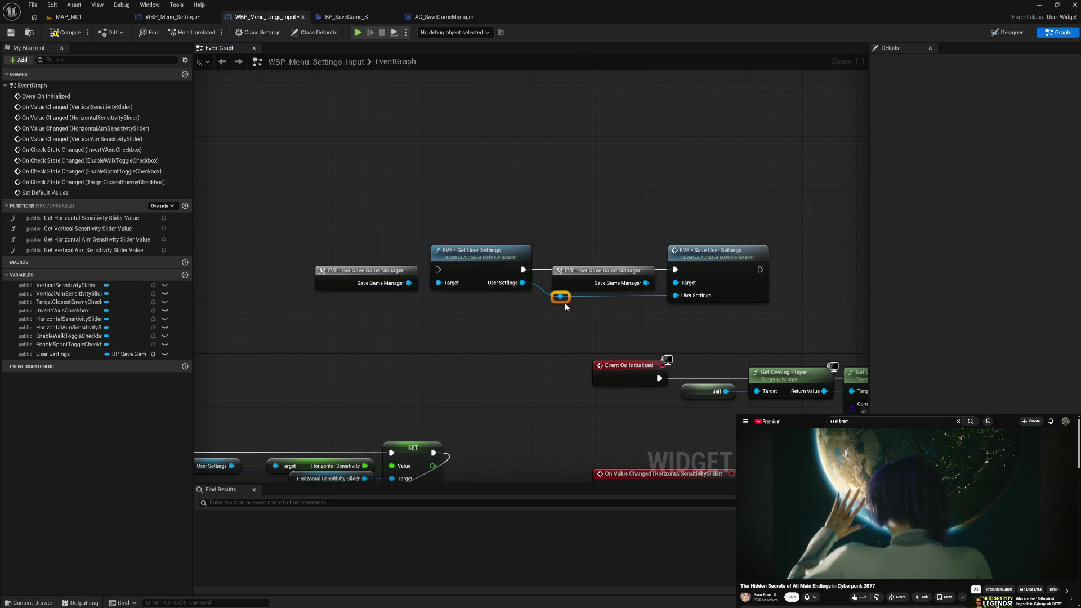
left_click(550, 254)
Replace Get Save Game Manager and Get User Settings with a User Settings variable getter
left_click_drag(331, 244, 550, 319)
key("Delete")
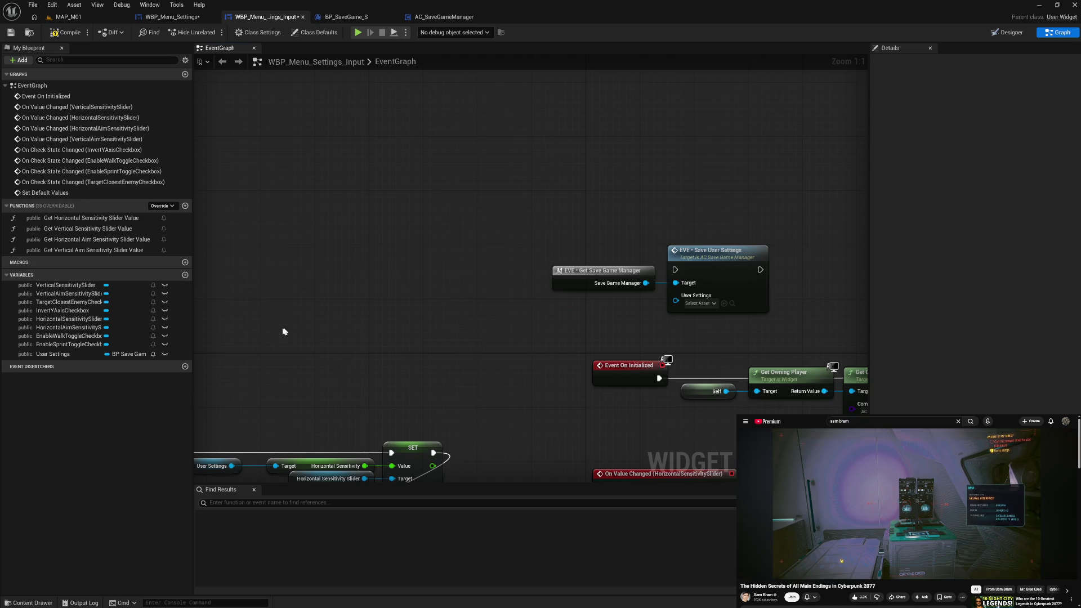
mouse_move(95, 354)
left_mouse_down()
mouse_move(600, 338)
mouse_move(698, 313)
mouse_move(677, 296)
left_mouse_up()
left_click(619, 335)
left_click_drag(631, 330, 643, 302)
left_click_drag(692, 237, 600, 307)
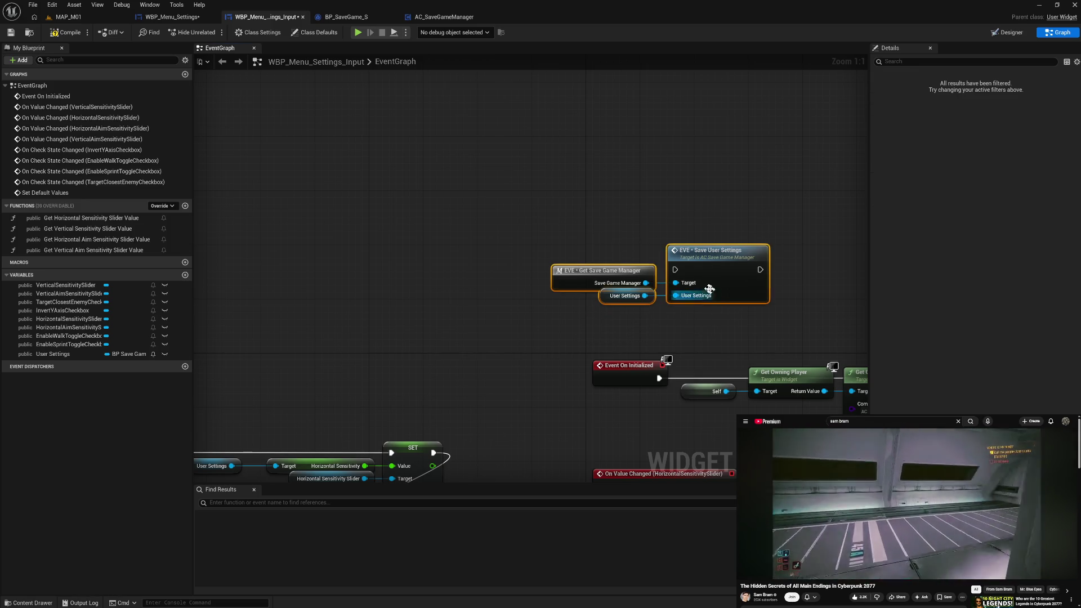
left_click(634, 214)
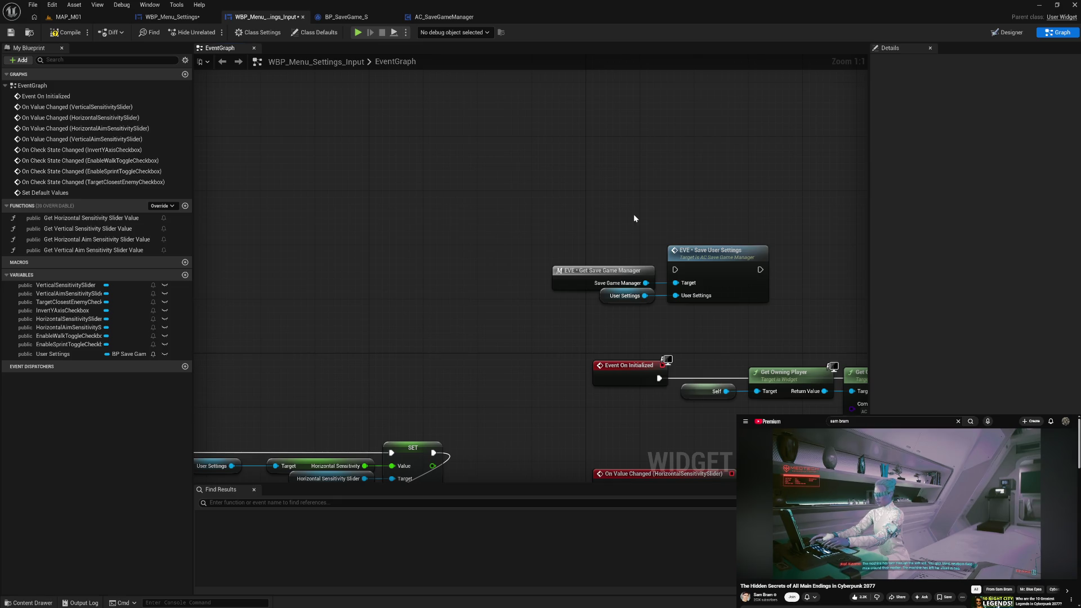
Add a custom event named 'Update User Settings' wired into Save User Settings' execution
left_click(329, 389)
key("ctrl+v")
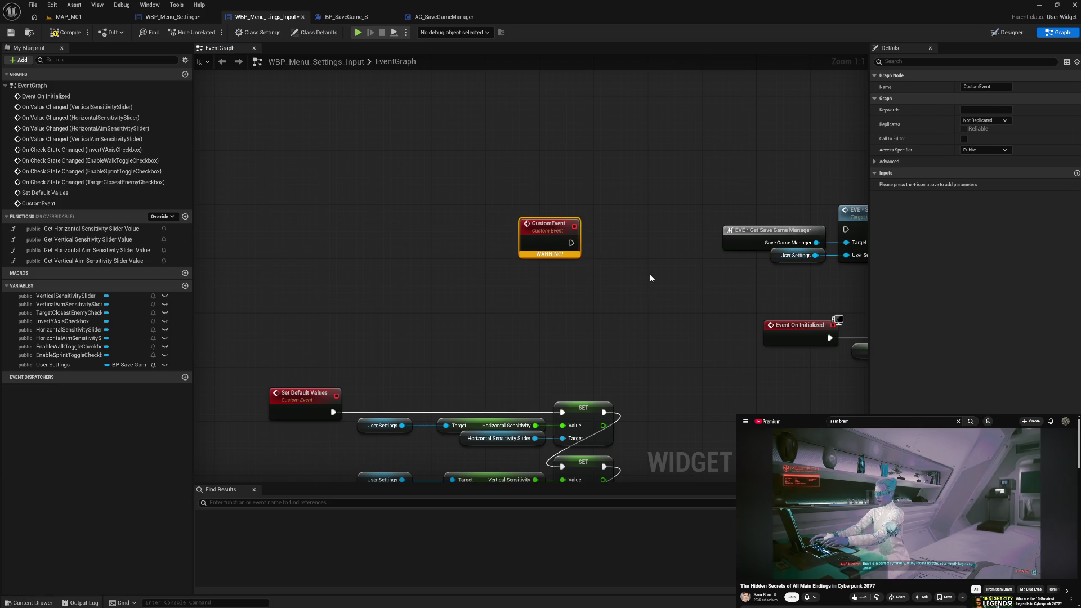
key("F2")
type("Update User Settings")
key("Return")
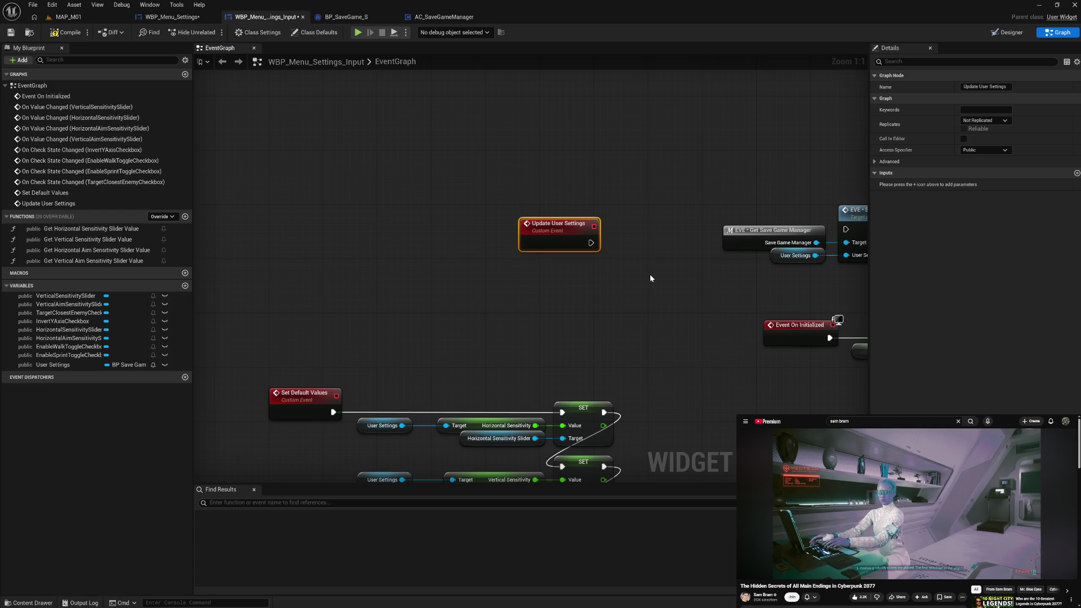
left_click_drag(580, 241, 668, 215)
left_click_drag(729, 277, 516, 292)
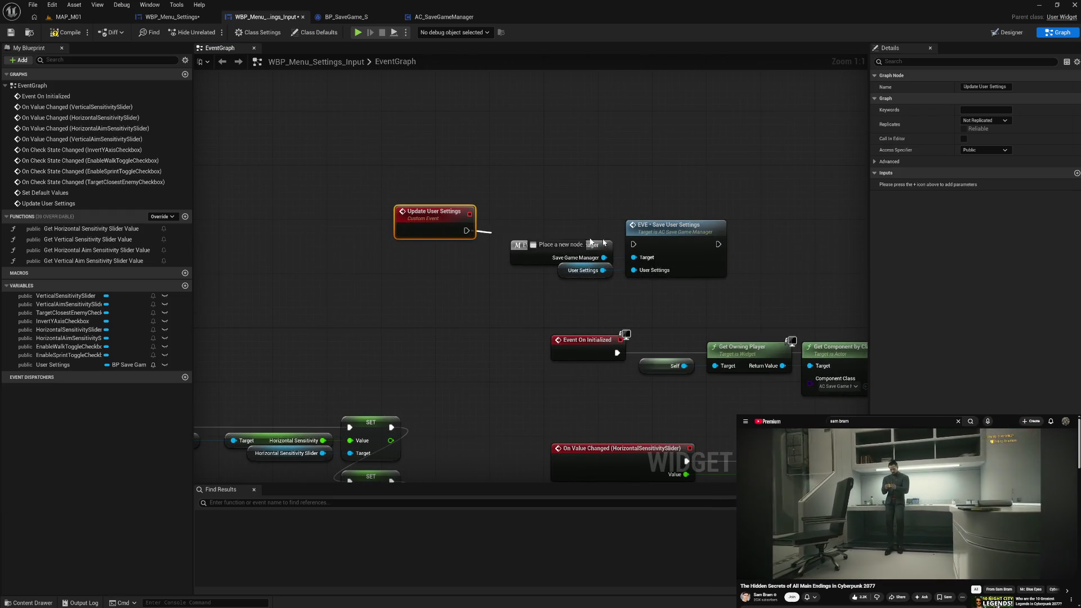
left_click_drag(574, 241, 633, 244)
left_click_drag(451, 234, 471, 253)
Compile the input settings blueprint with the new save chain in place
left_click(490, 310)
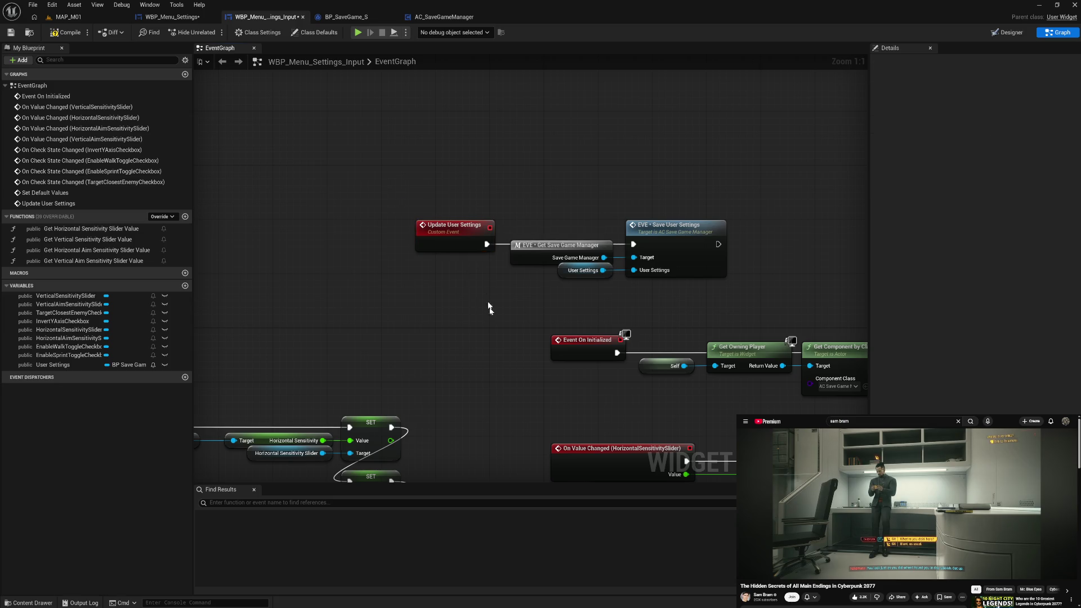
mouse_move(466, 213)
left_mouse_down()
mouse_move(683, 299)
mouse_move(657, 291)
left_mouse_up()
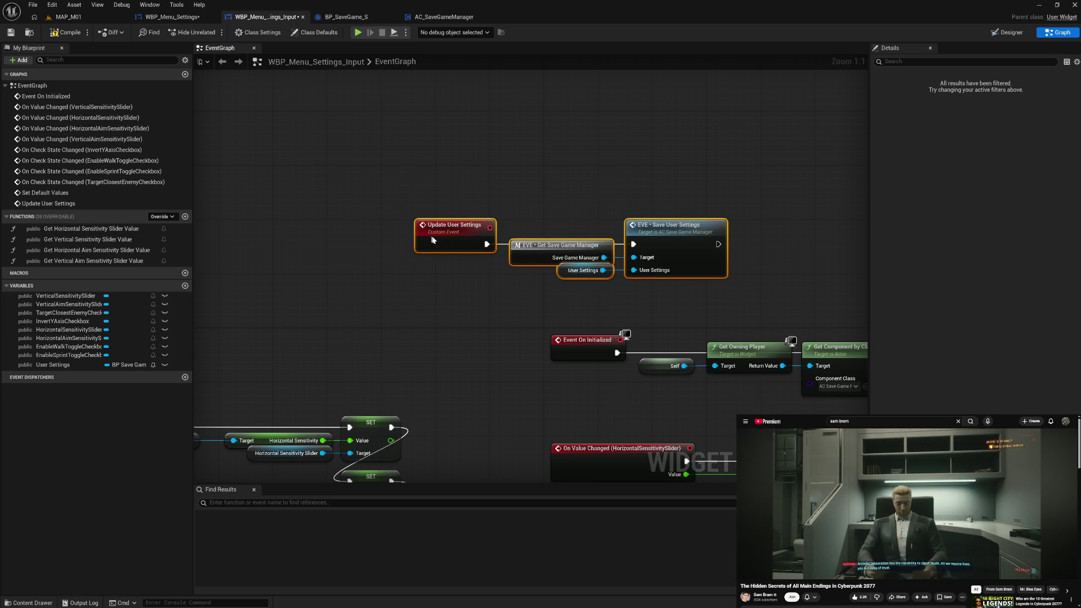
left_click(68, 34)
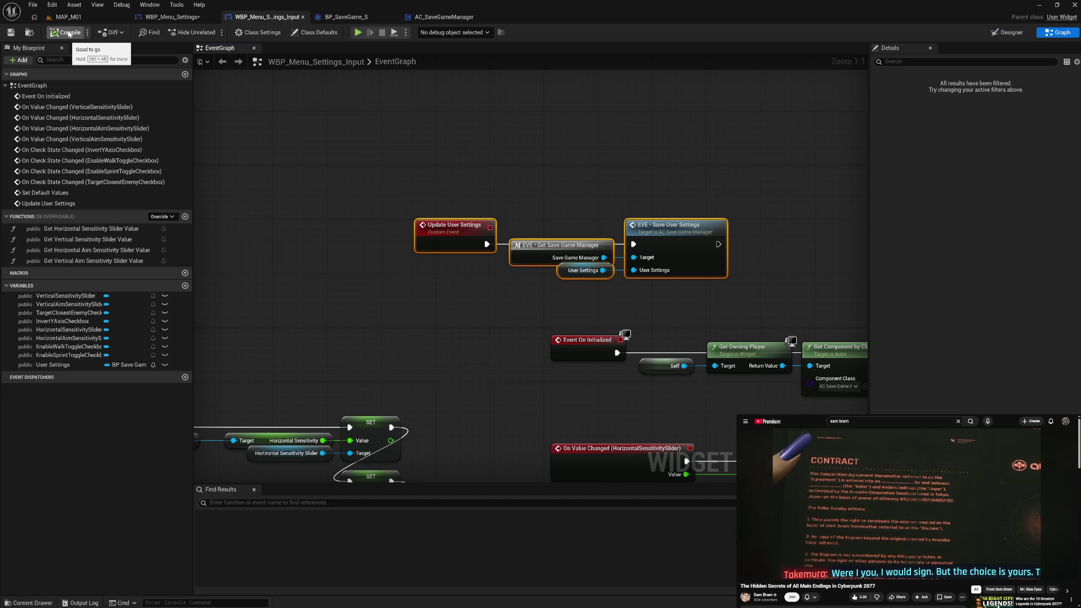
left_click(359, 296)
mouse_move(368, 329)
left_mouse_down()
mouse_move(559, 301)
mouse_move(420, 308)
left_mouse_up()
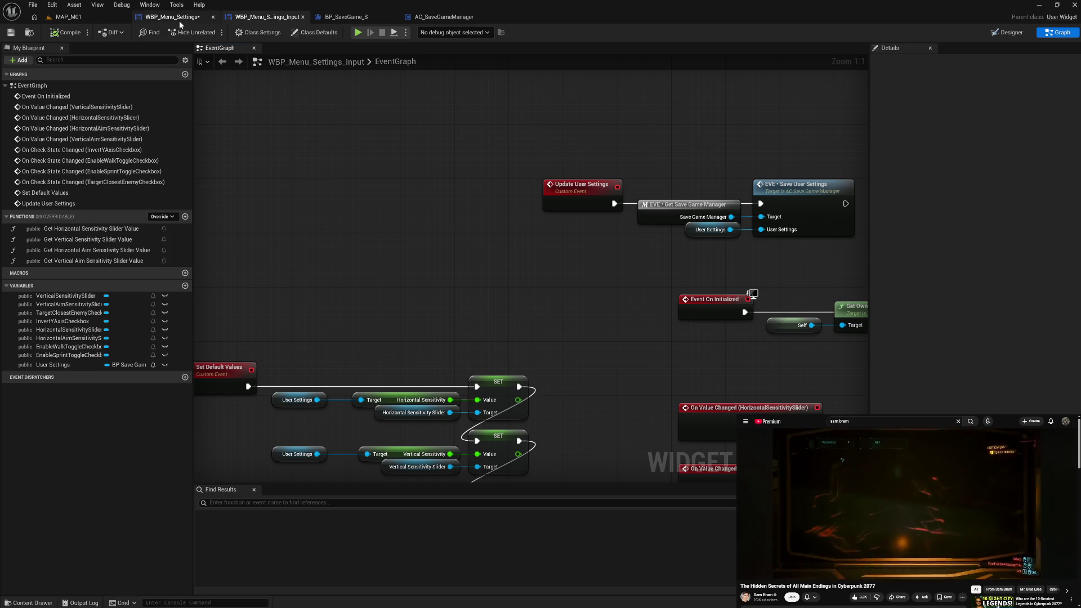
Compile WBP_Menu_Settings and move its EventGraph tab to the front
left_click(172, 17)
left_click(63, 32)
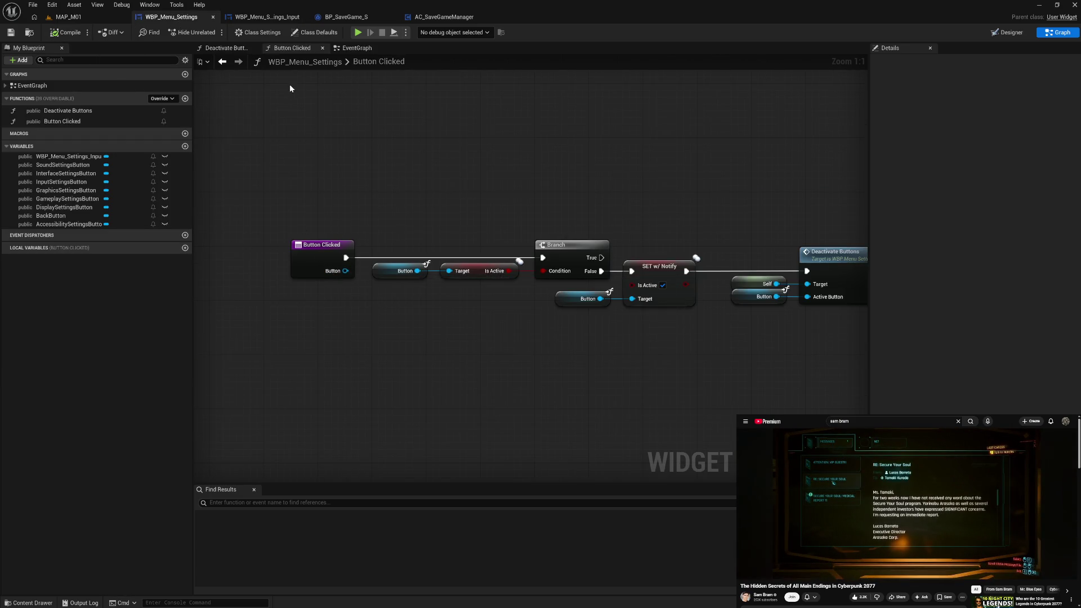
left_click(367, 49)
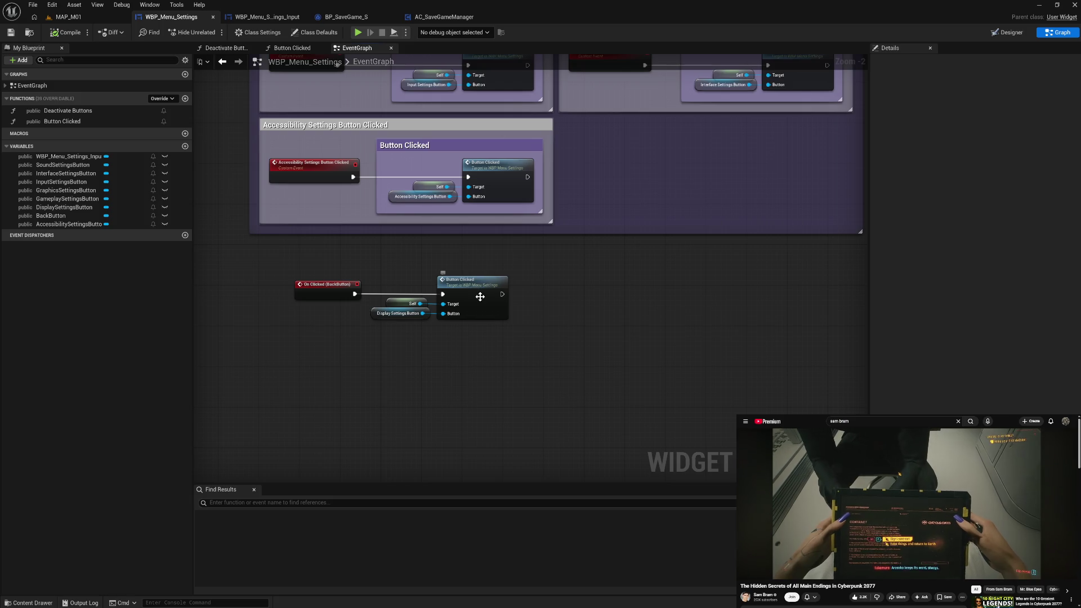
mouse_move(375, 50)
left_mouse_down()
mouse_move(249, 52)
mouse_move(358, 48)
mouse_move(301, 49)
left_mouse_up()
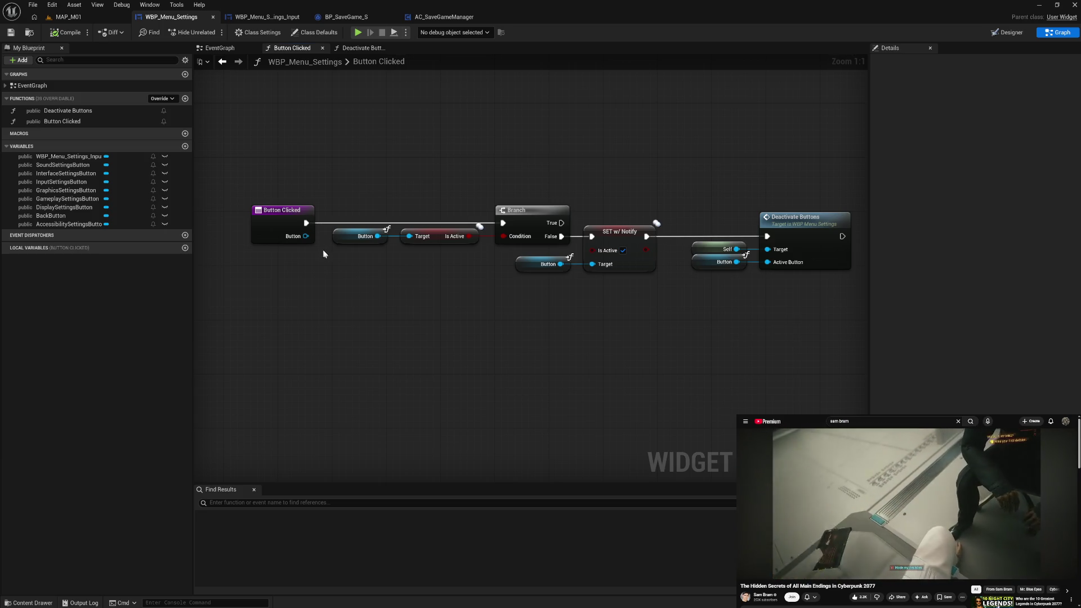
Search for a 'get w' node from Button Clicked's Button pin, cancel, and save the blueprint
left_click_drag(305, 236, 332, 287)
left_click(299, 280)
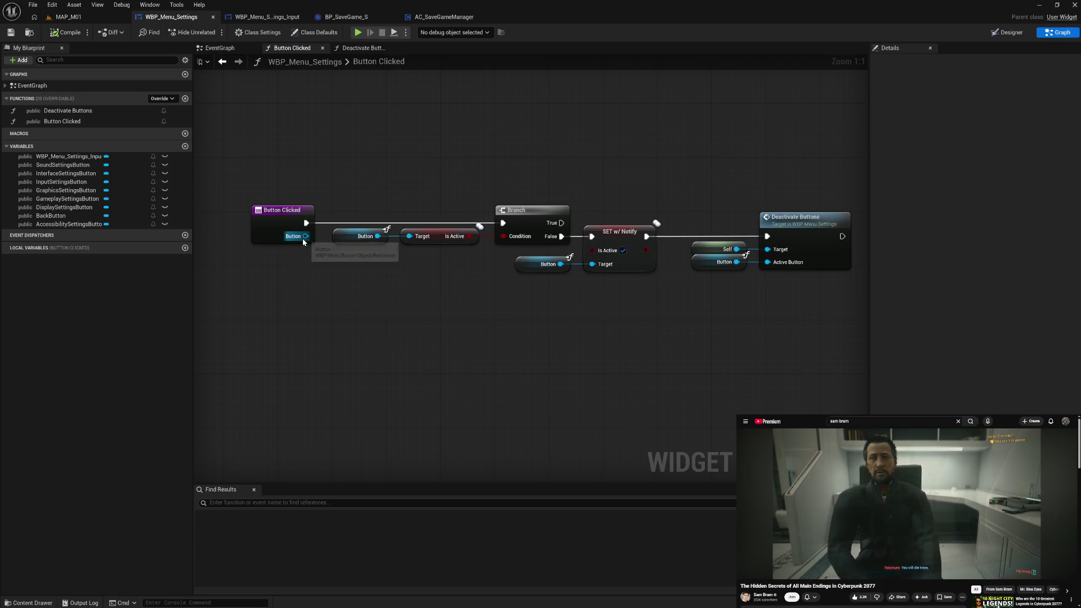
left_click_drag(304, 237, 338, 305)
type("get w")
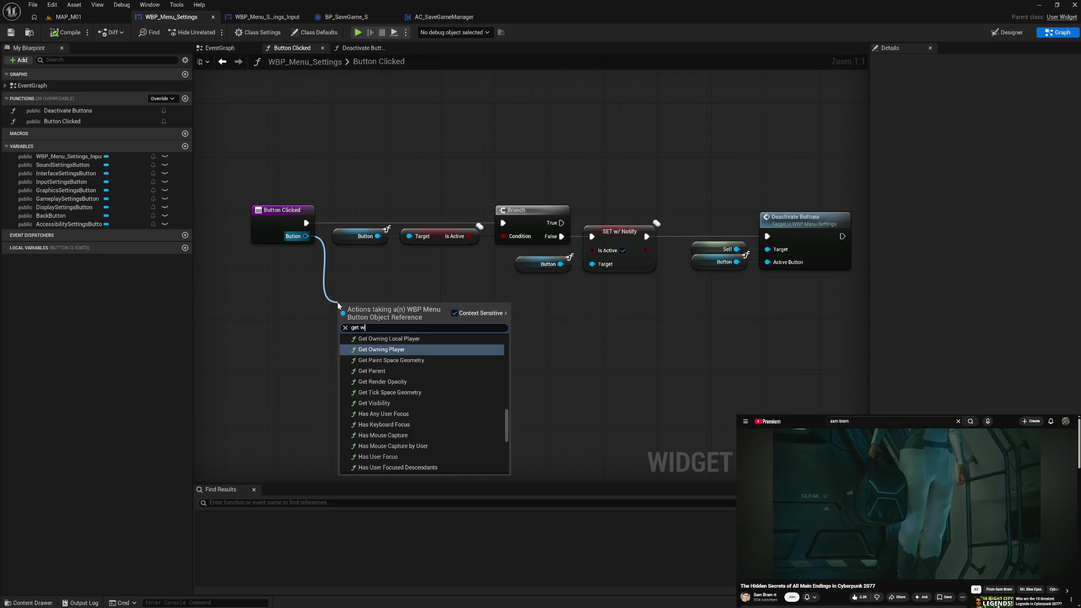
left_click(293, 307)
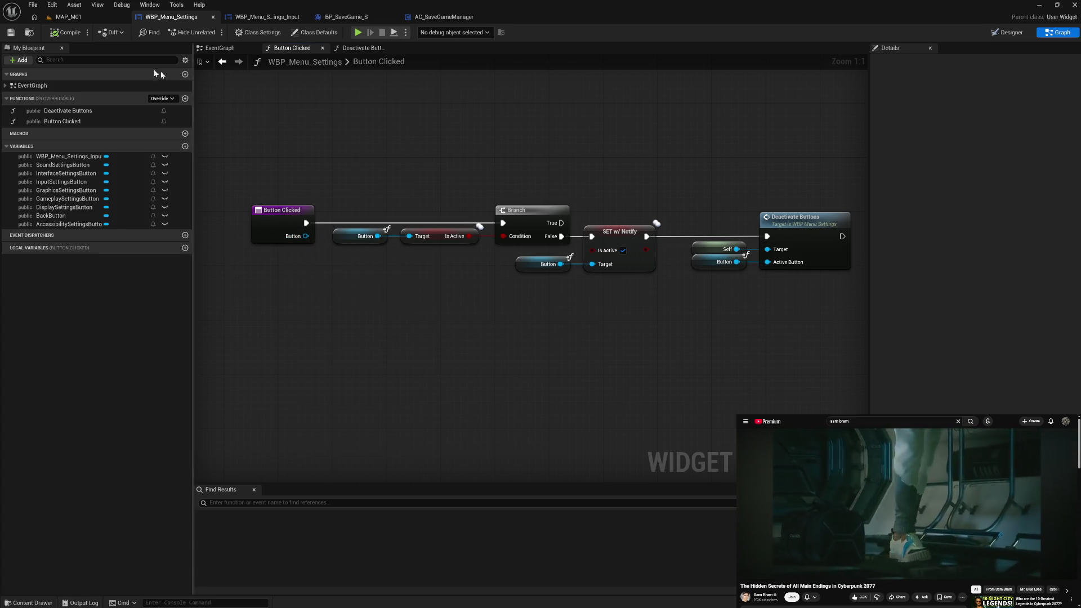
left_click(13, 32)
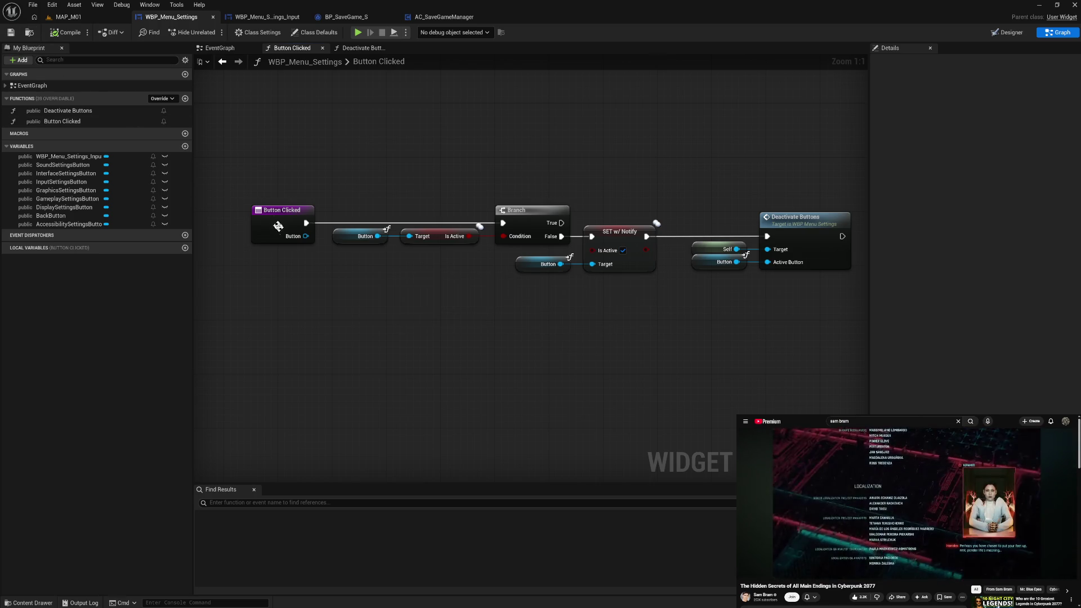
Browse 'get widg' results from the Button pin and close the list without adding a node
left_click(297, 241)
left_click_drag(305, 236, 334, 299)
type("get ")
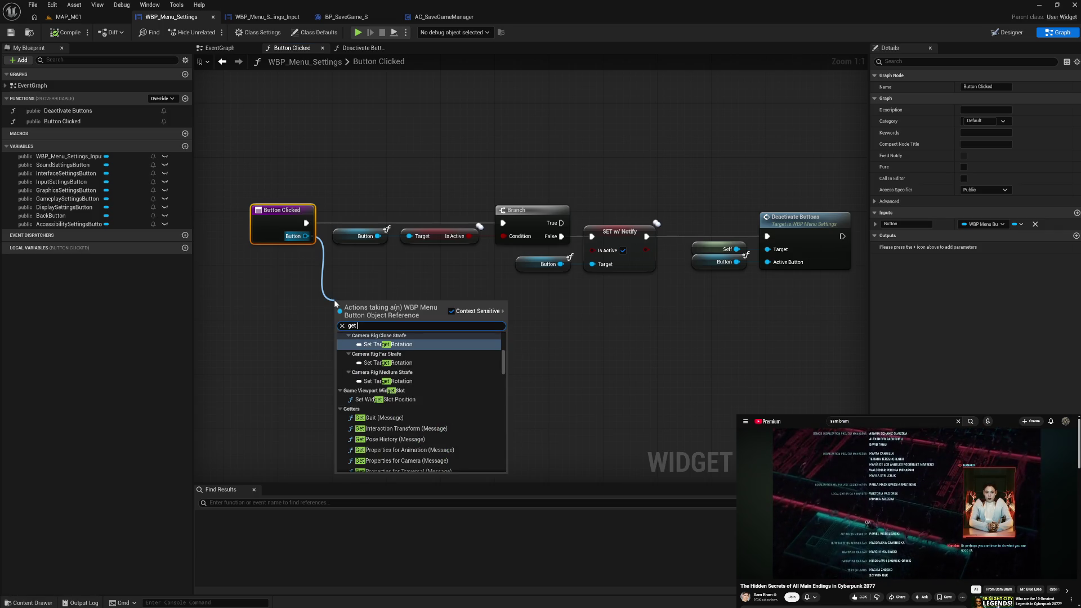
type("wi")
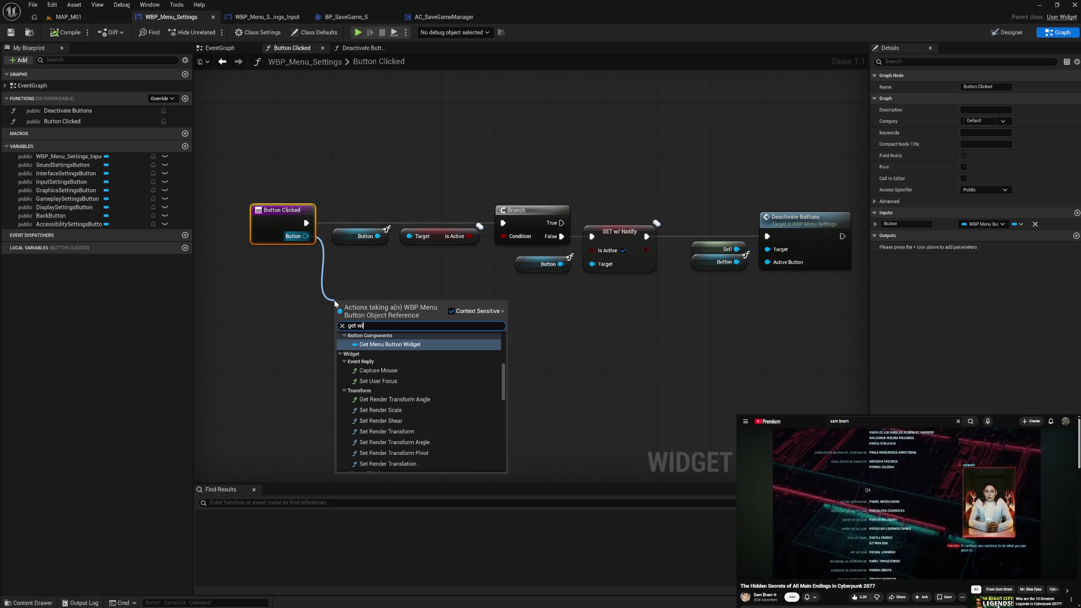
type("dg")
scroll(441, 392, "down", 2)
scroll(441, 392, "down", 2)
scroll(440, 392, "down", 2)
scroll(441, 391, "down", 6)
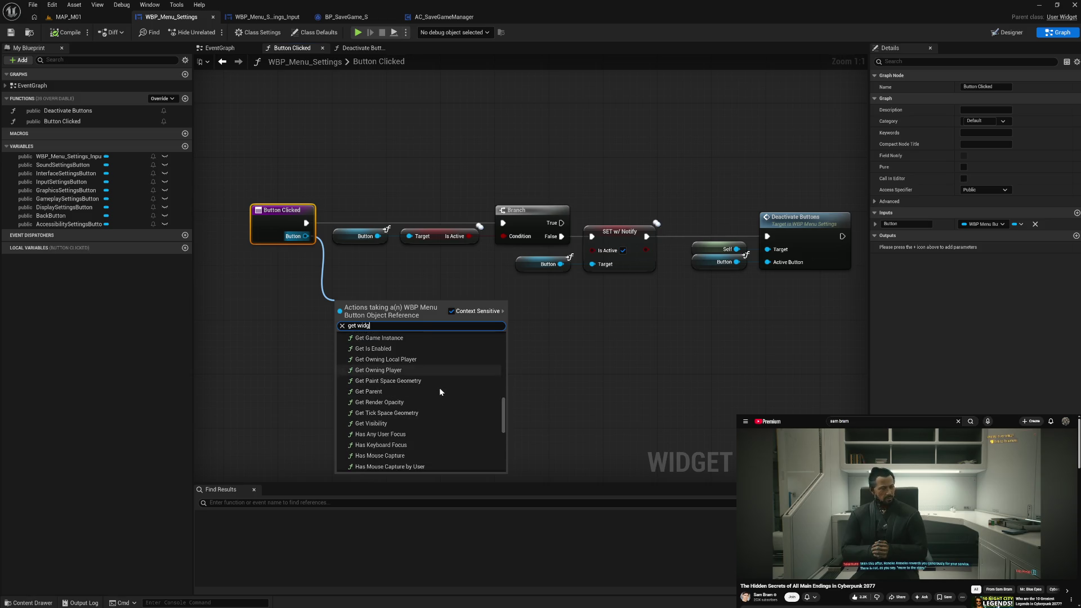
scroll(441, 392, "down", 2)
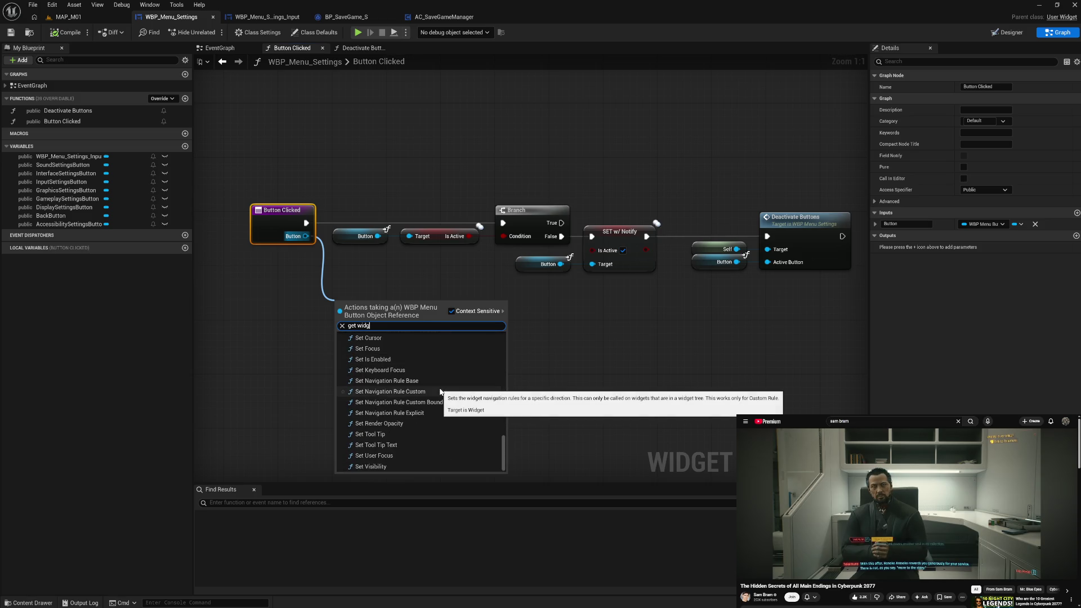
scroll(440, 391, "up", 10)
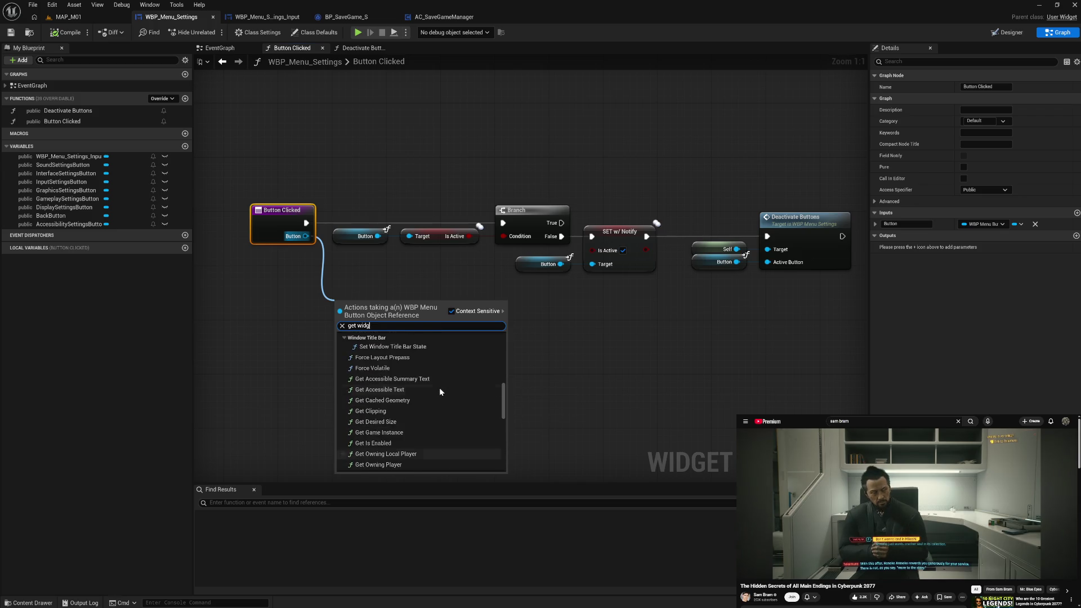
scroll(440, 392, "up", 6)
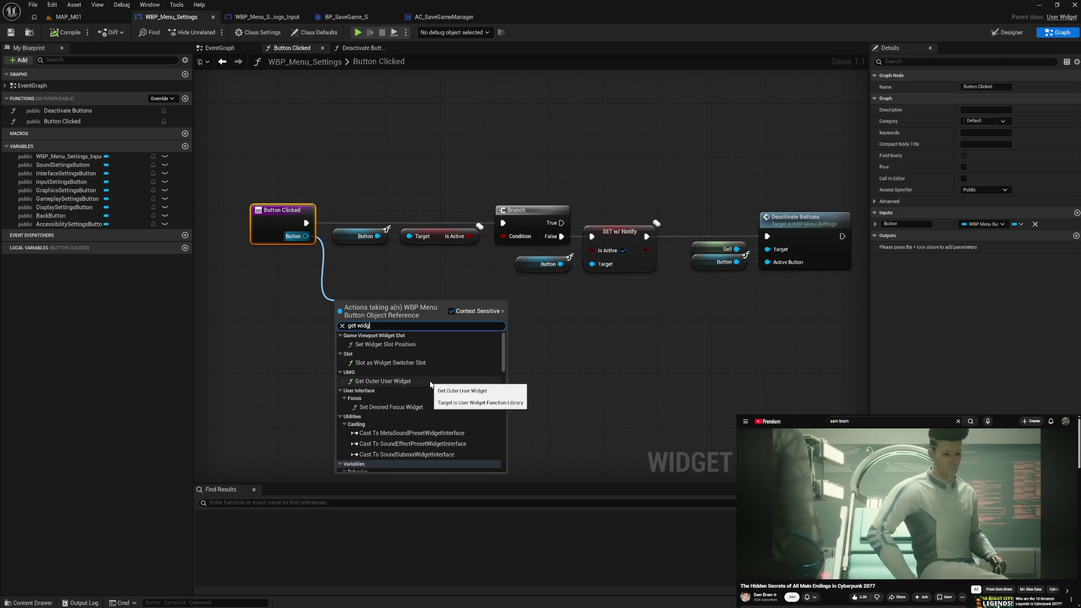
scroll(431, 384, "down", 3)
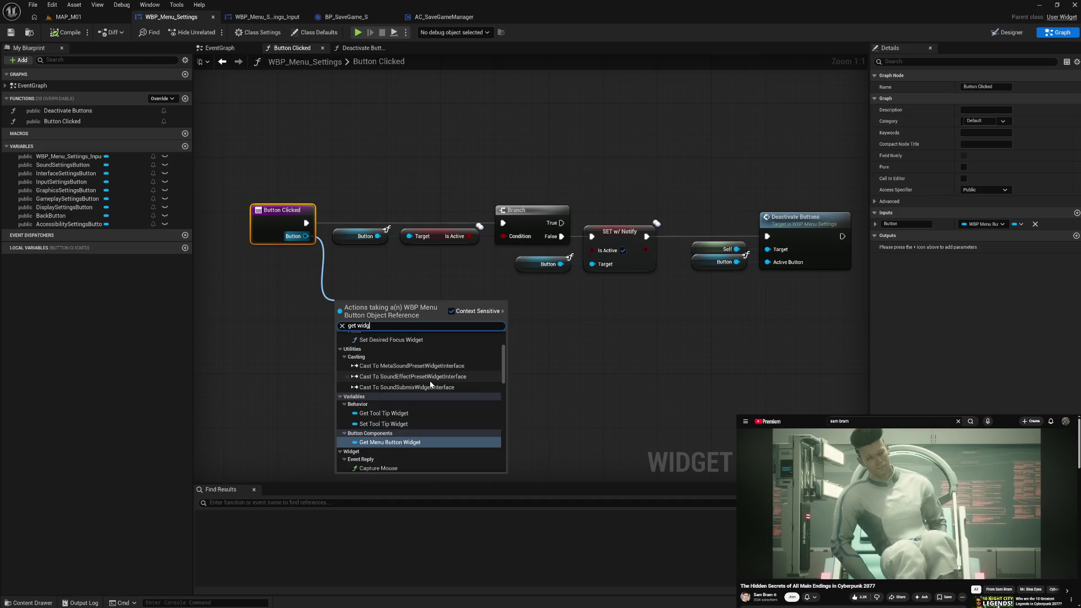
scroll(430, 382, "down", 1)
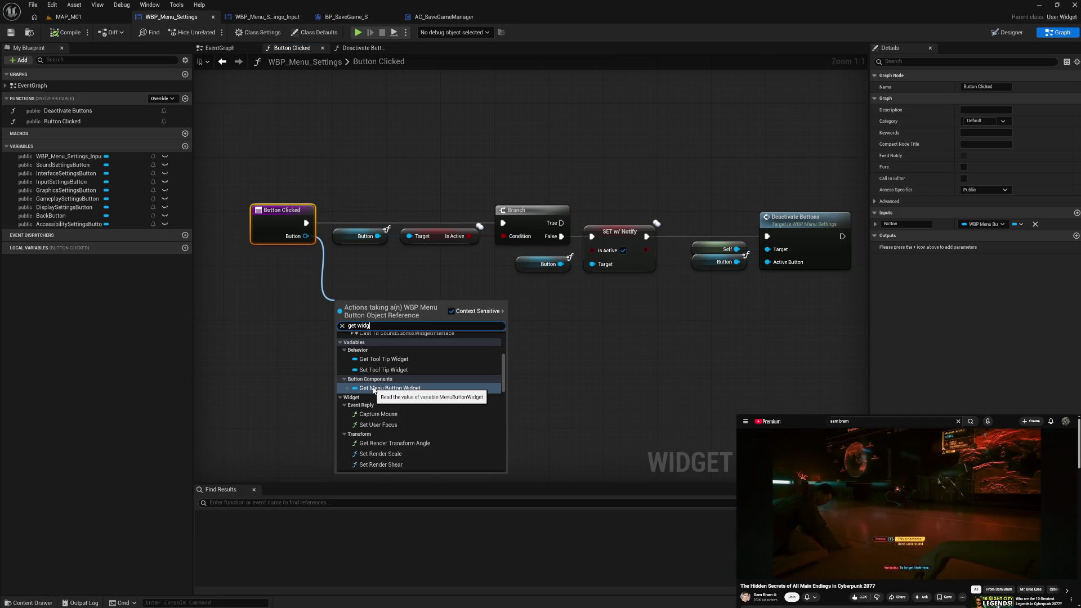
left_click(309, 361)
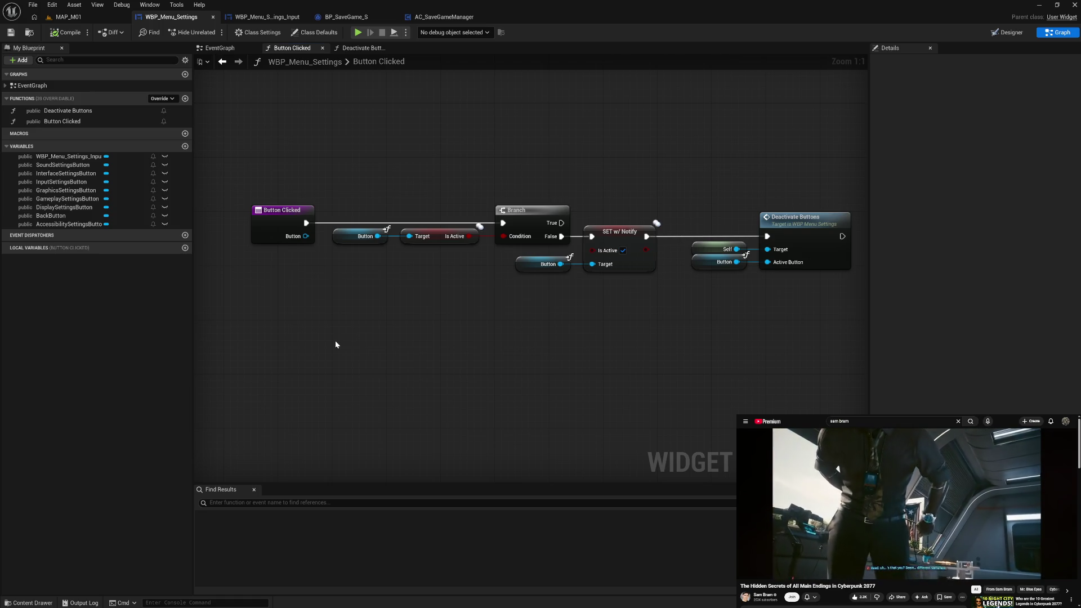
Add a Get Parent node off the Accessibility Settings Button in the EventGraph
left_click(222, 49)
left_click_drag(554, 199, 577, 308)
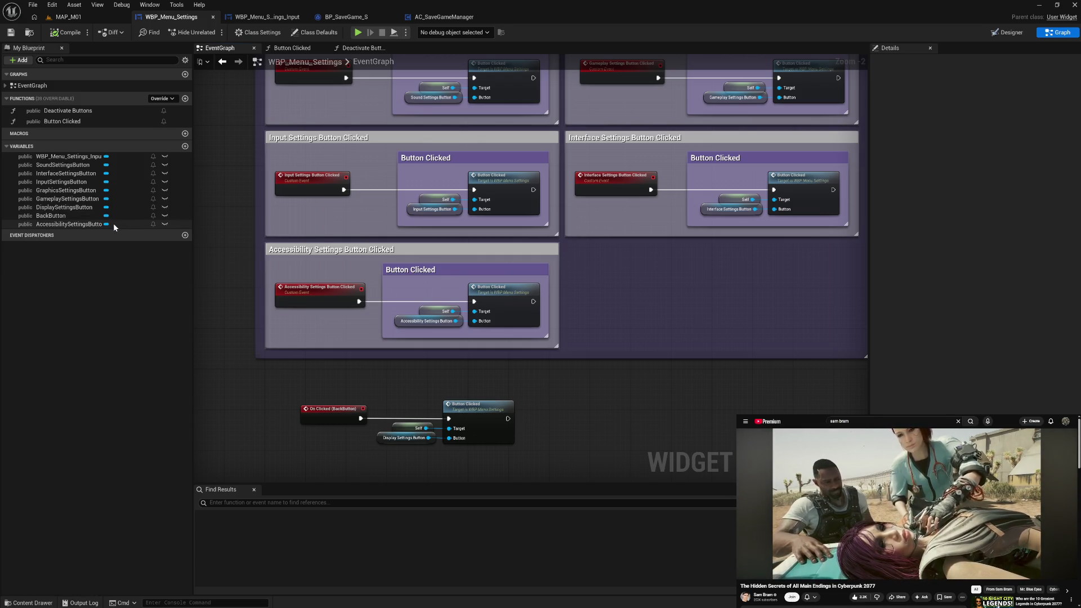
left_click_drag(456, 320, 483, 370)
type("get")
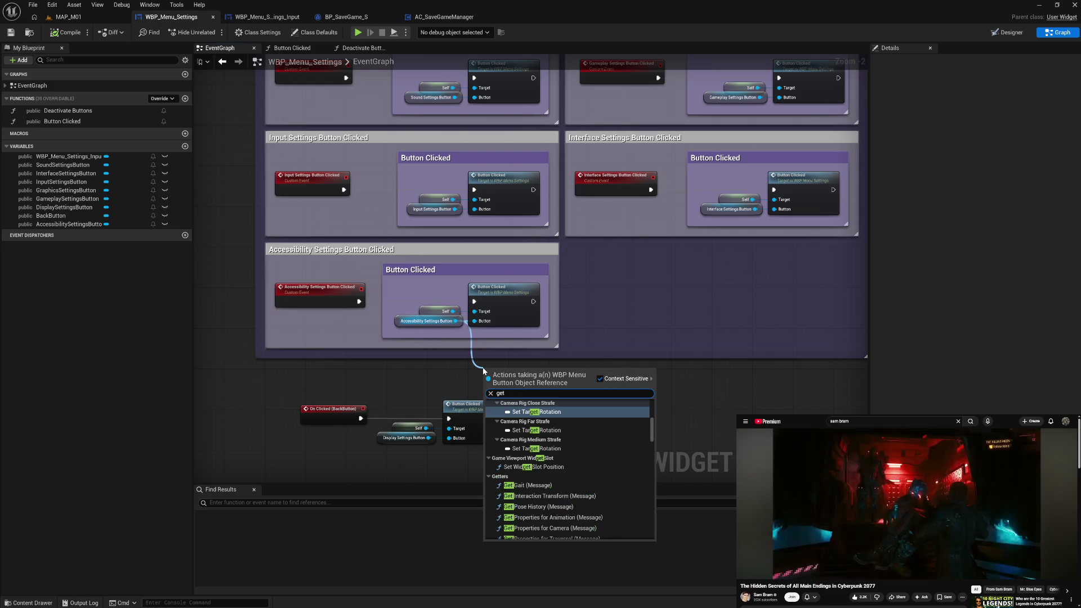
type(" pare")
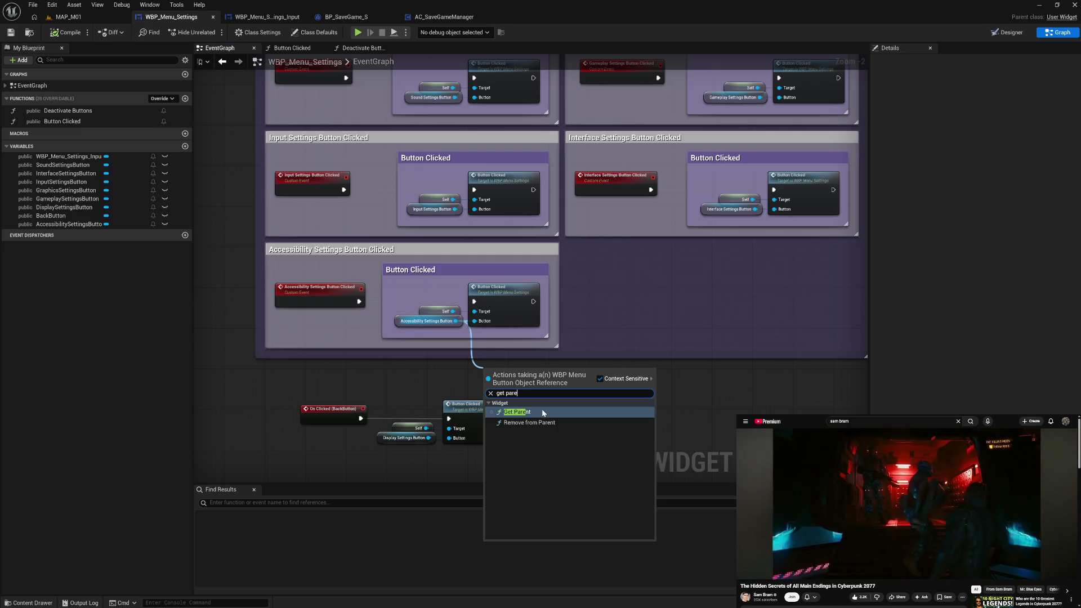
left_click(544, 414)
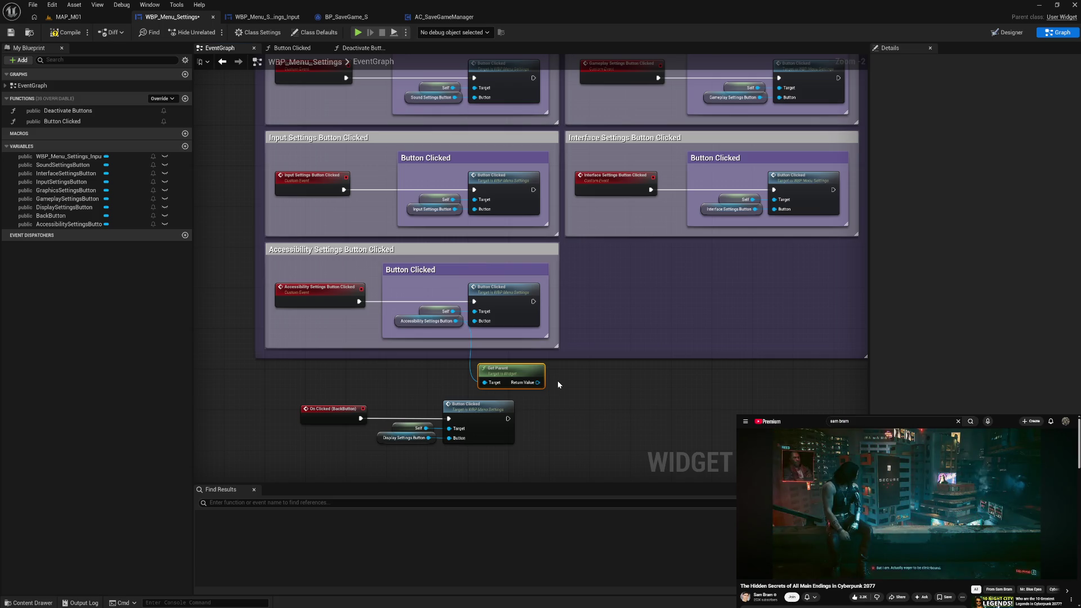
Run a Print String after the Accessibility button click, compile, and launch the preview
right_click(589, 322)
type("print")
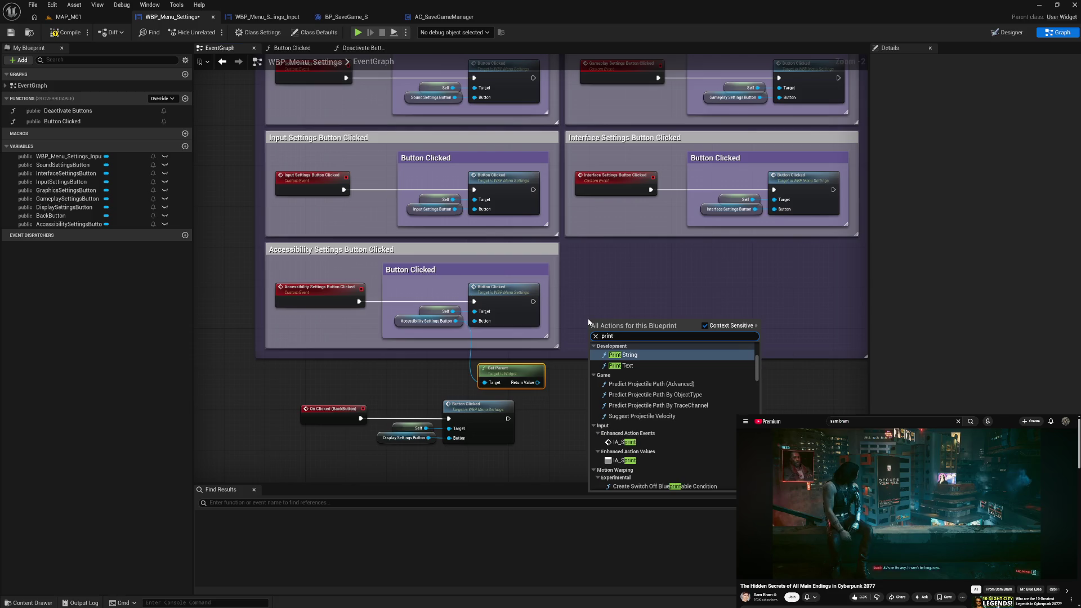
key("Return")
mouse_move(533, 301)
left_mouse_down()
mouse_move(591, 310)
mouse_move(590, 332)
mouse_move(659, 310)
left_mouse_up()
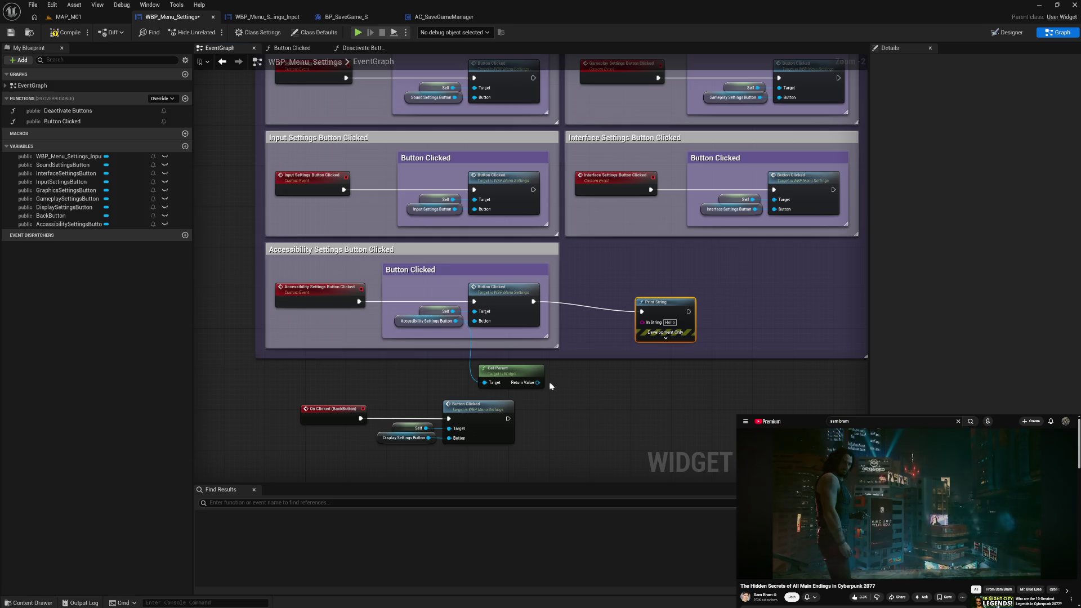
mouse_move(538, 383)
left_mouse_down()
mouse_move(649, 334)
mouse_move(643, 323)
mouse_move(592, 363)
left_mouse_up()
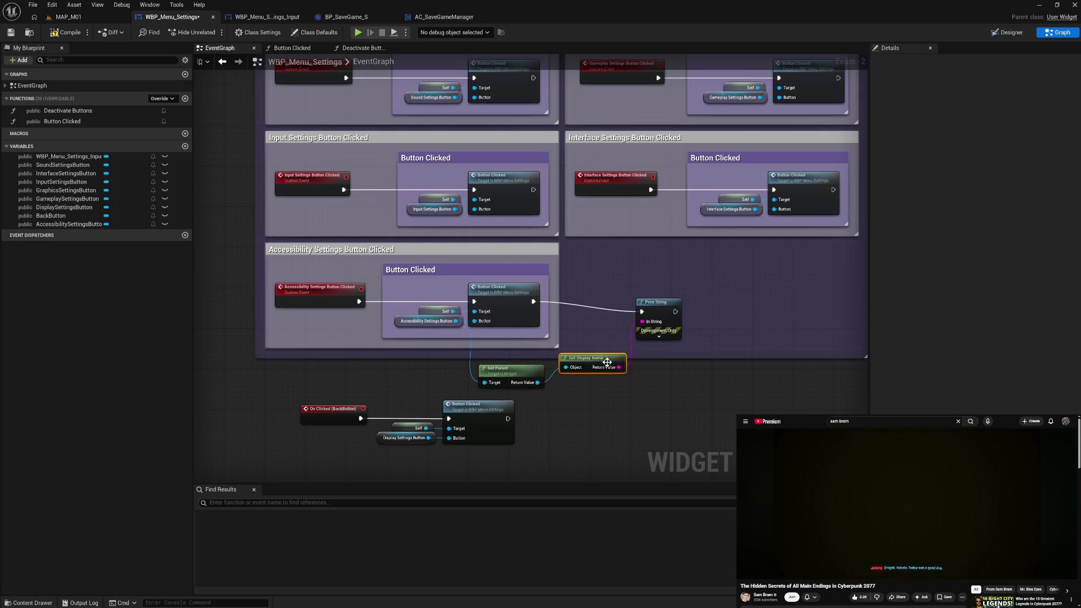
left_click(77, 35)
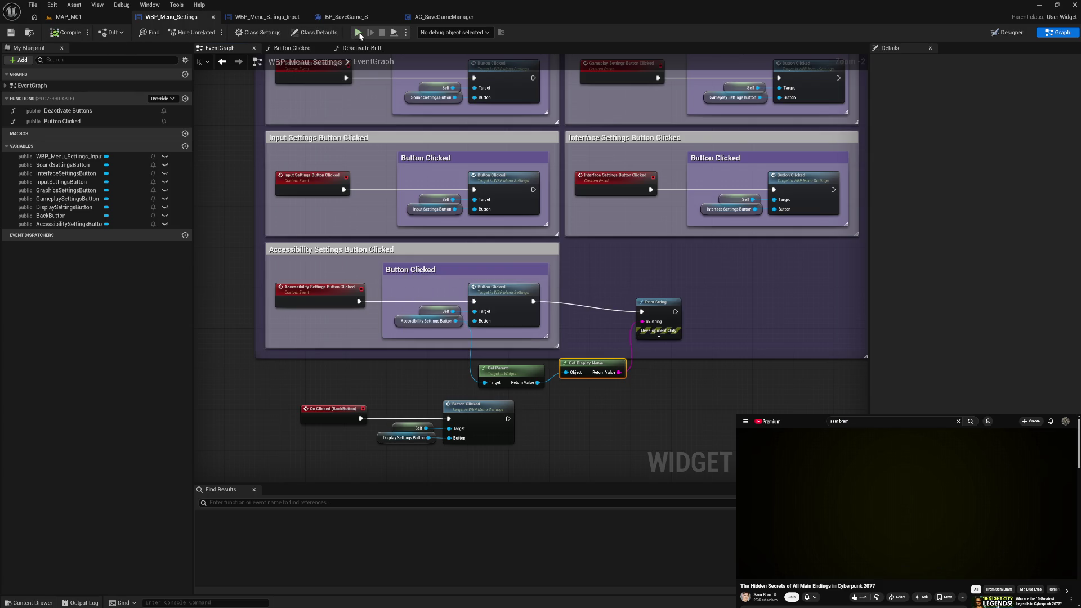
left_click(359, 32)
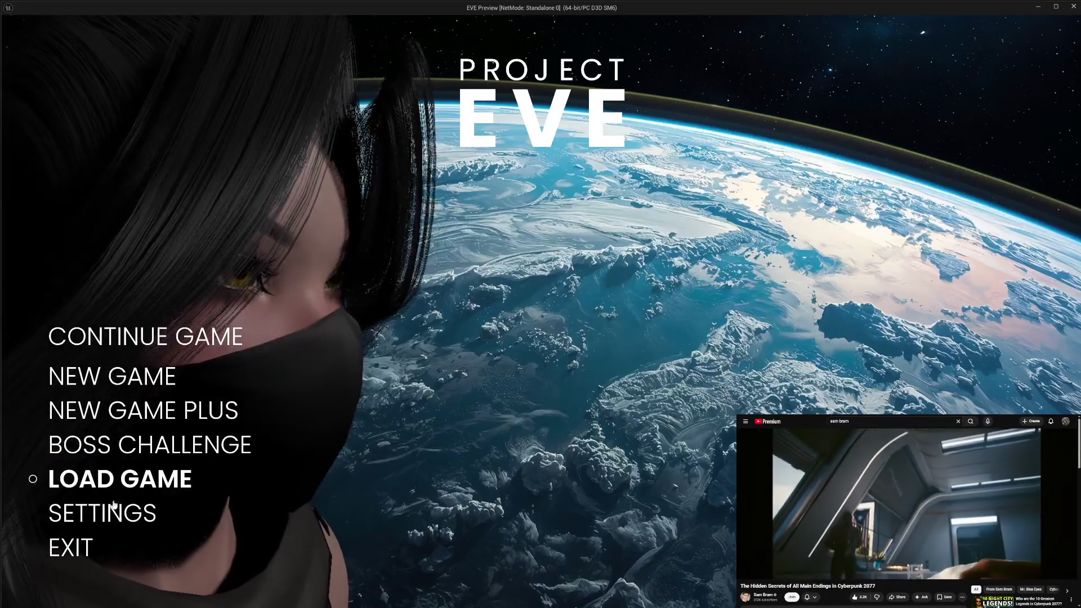
left_click(124, 510)
left_click(127, 482)
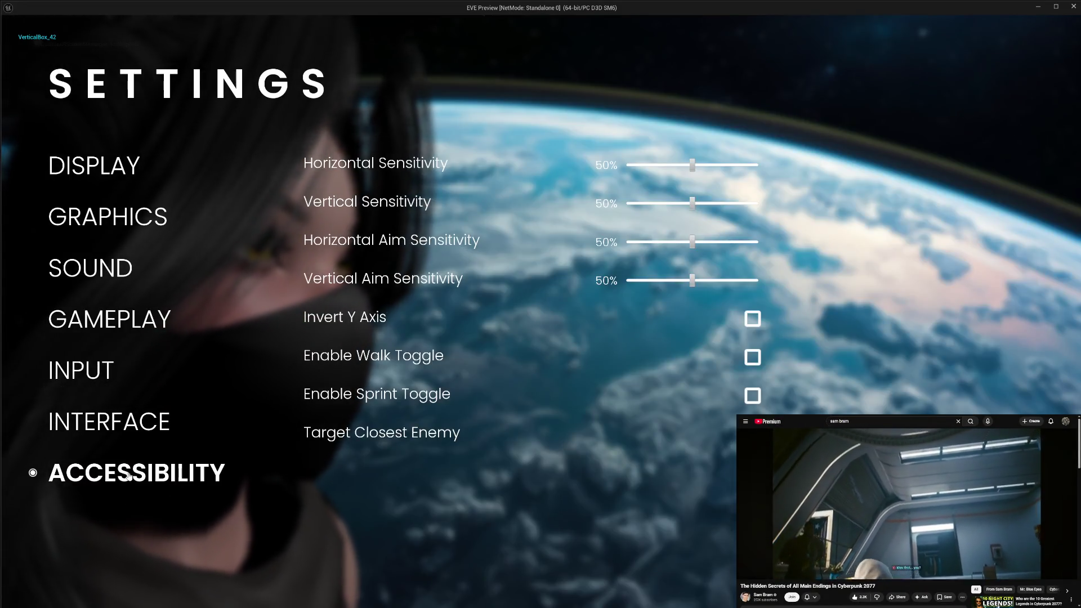
left_click(113, 431)
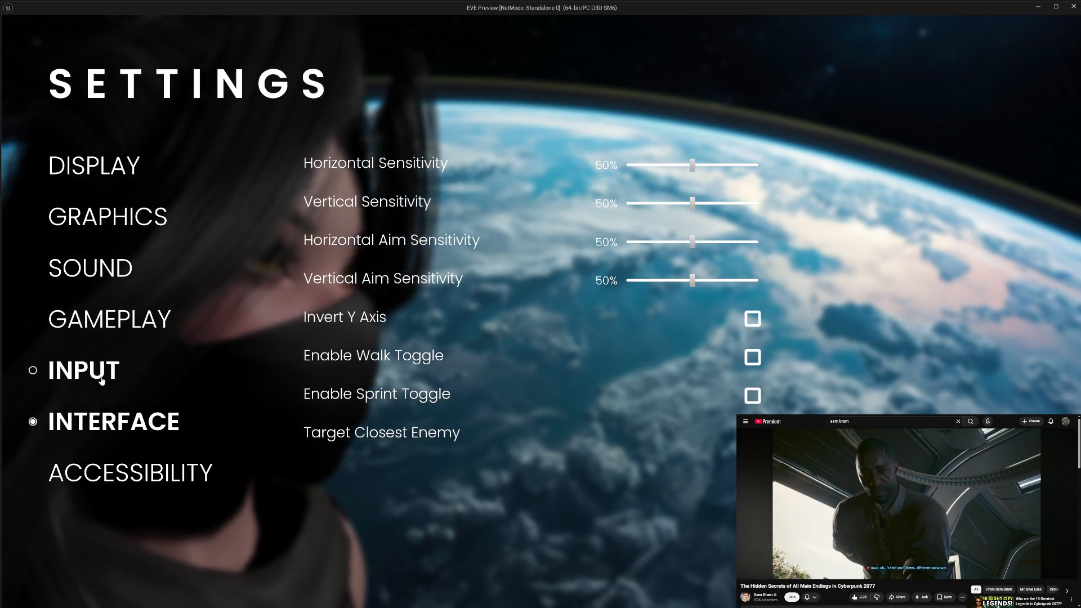
left_click(107, 372)
left_click(105, 326)
key("Escape")
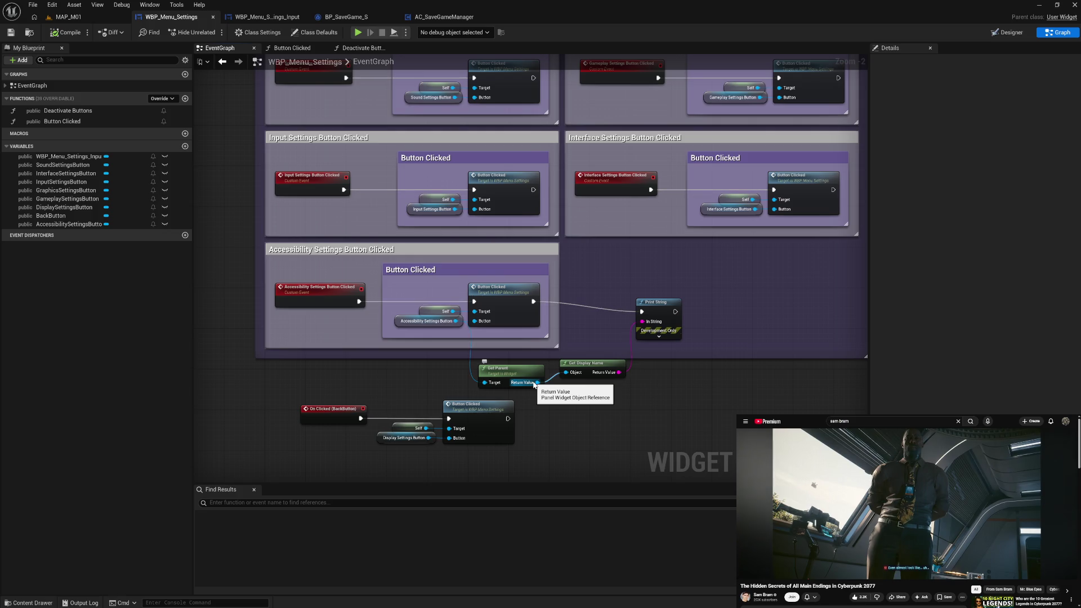
Abandon a 'get ow' search and shift Get Parent and Get Display Name to the right
left_click_drag(454, 322, 574, 436)
type("get ow")
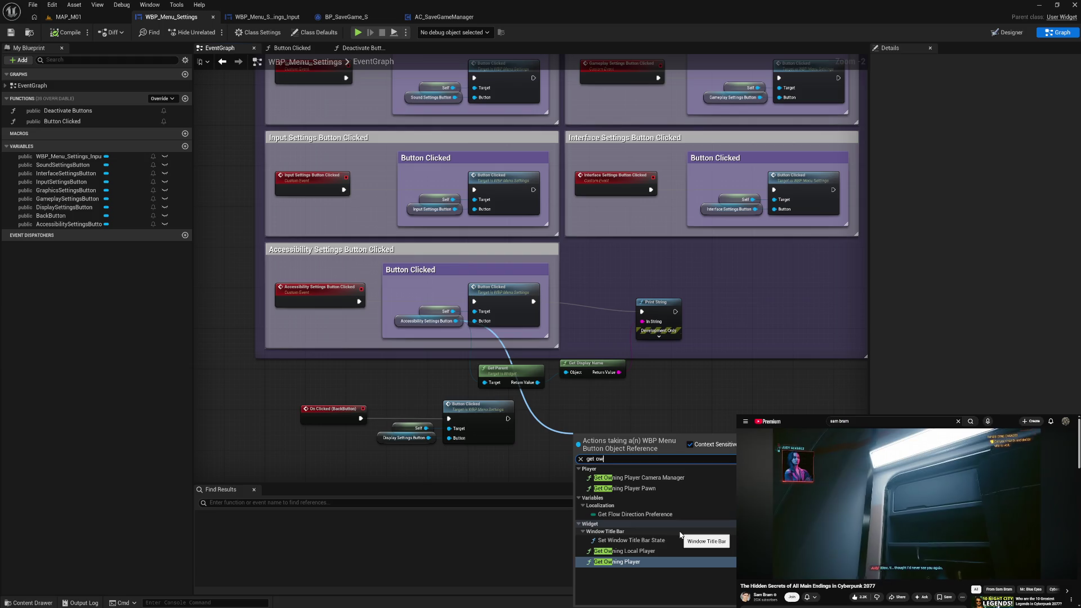
left_click(533, 453)
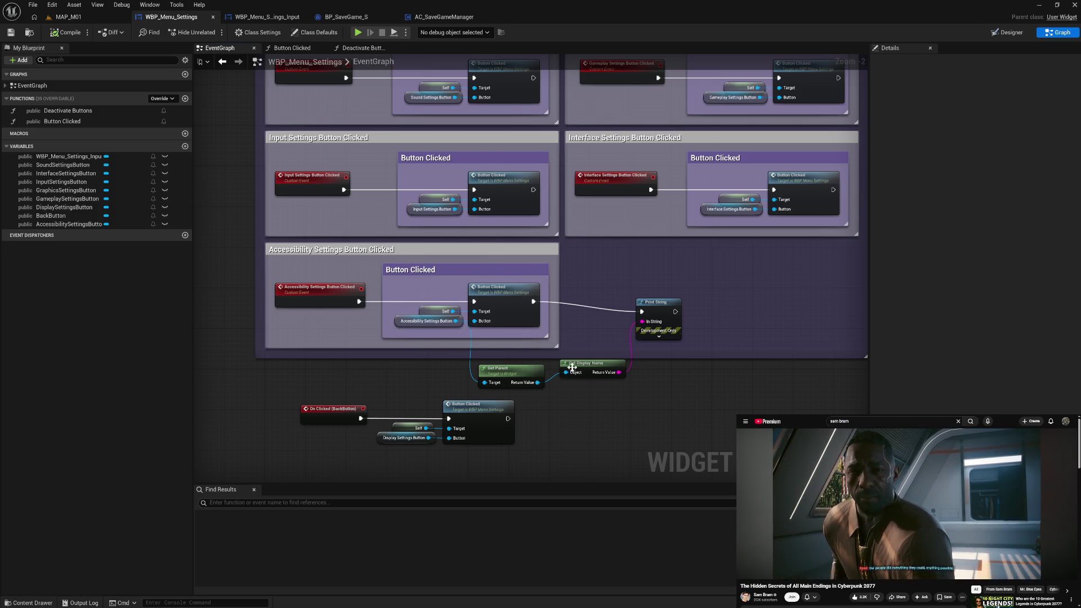
left_click_drag(579, 370, 575, 378)
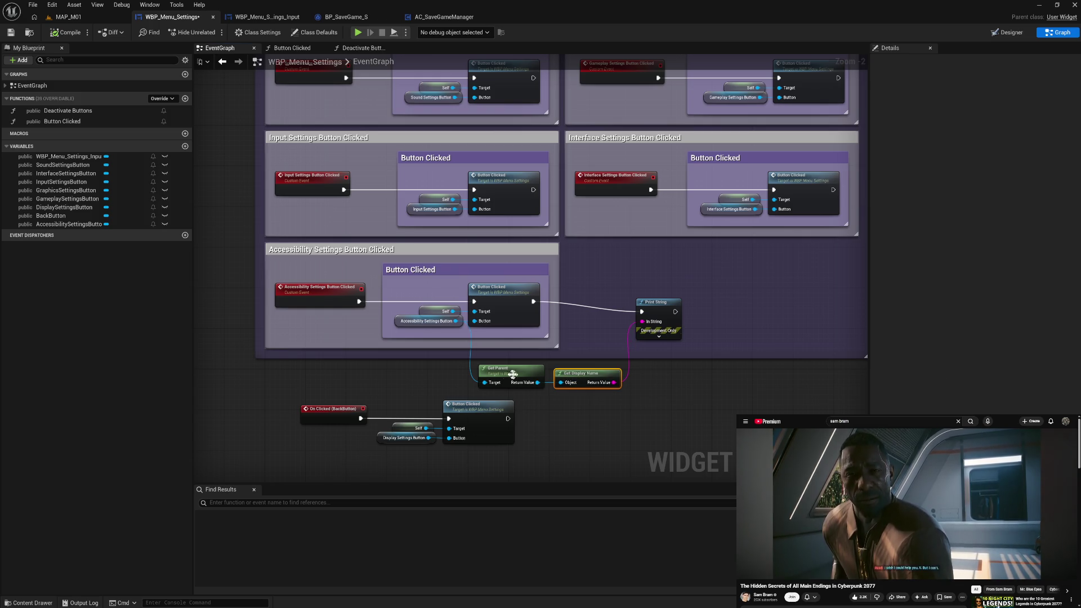
mouse_move(465, 371)
left_mouse_down()
mouse_move(444, 363)
mouse_move(617, 391)
left_mouse_up()
left_click_drag(515, 383, 590, 387)
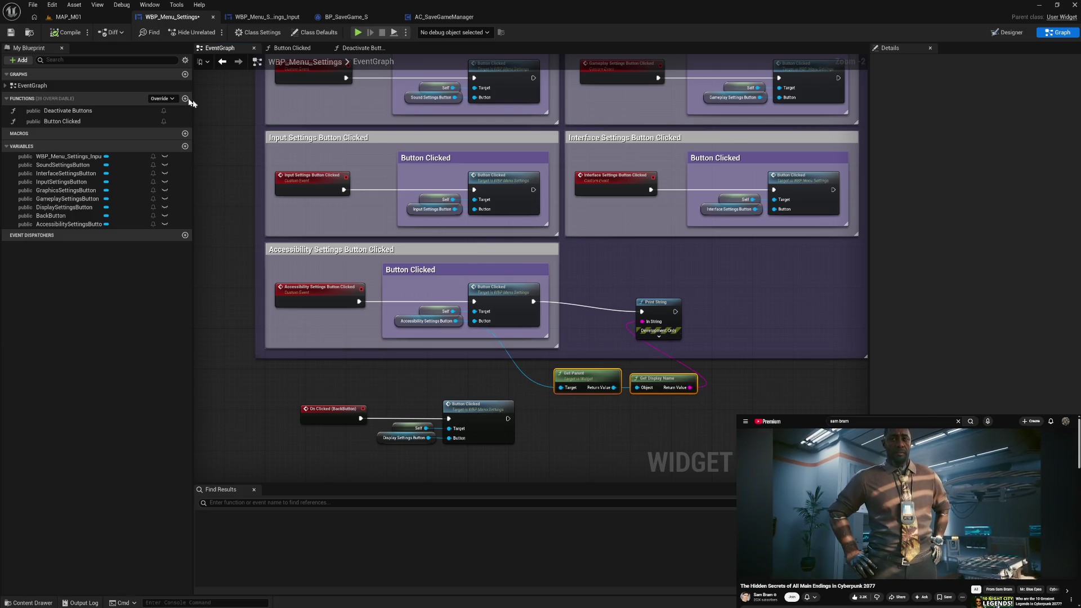
Compile and save WBP_Menu_Settings, then show its Designer layout
left_click(70, 39)
key("ctrl+s")
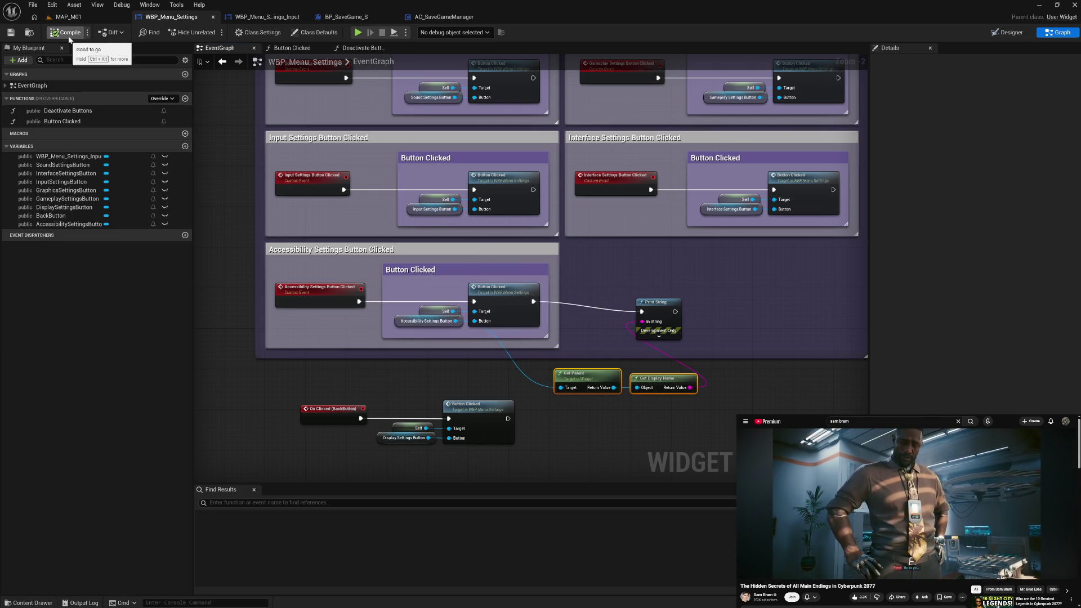
left_click(995, 35)
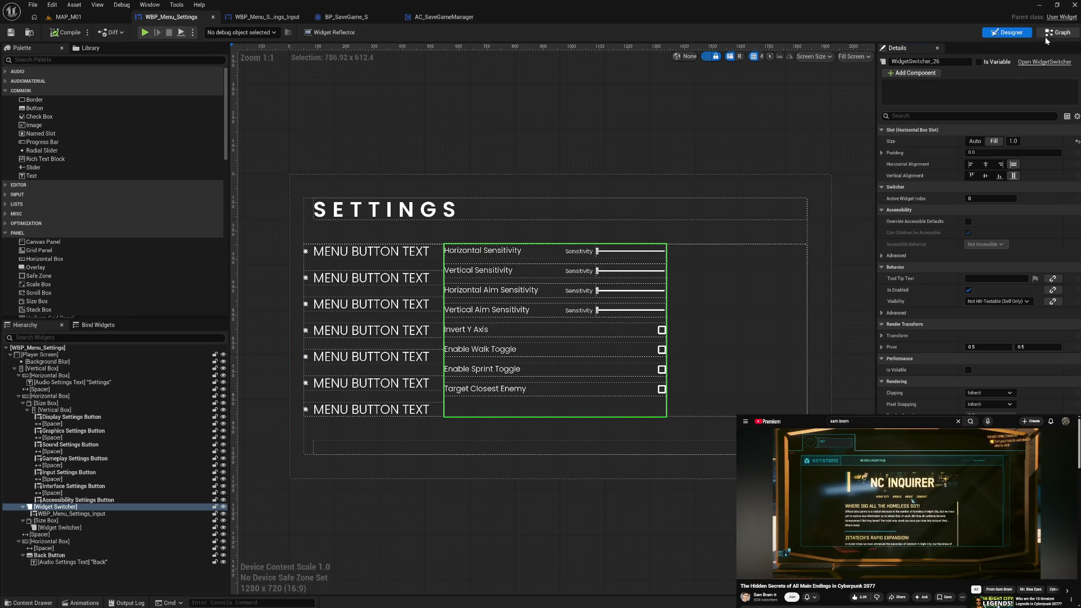
Review the button click events and Button Clicked function, then return to the Designer layout
key("ctrl+shift+alt+g")
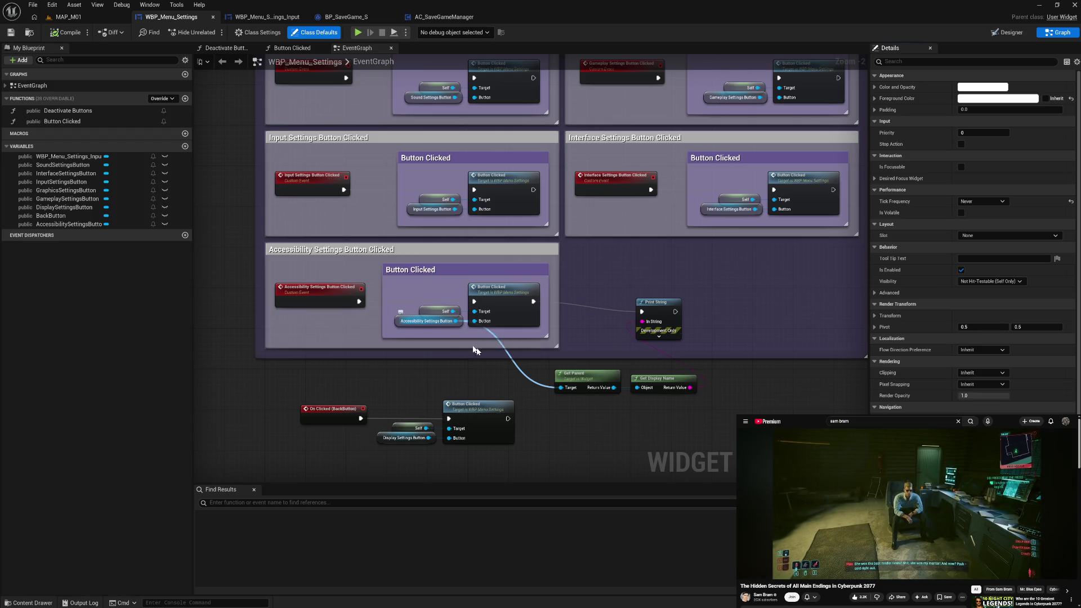
mouse_move(574, 283)
left_mouse_down()
mouse_move(580, 424)
mouse_move(432, 329)
left_mouse_up()
mouse_move(557, 381)
left_mouse_down()
mouse_move(557, 332)
mouse_move(361, 316)
mouse_move(660, 302)
left_mouse_up()
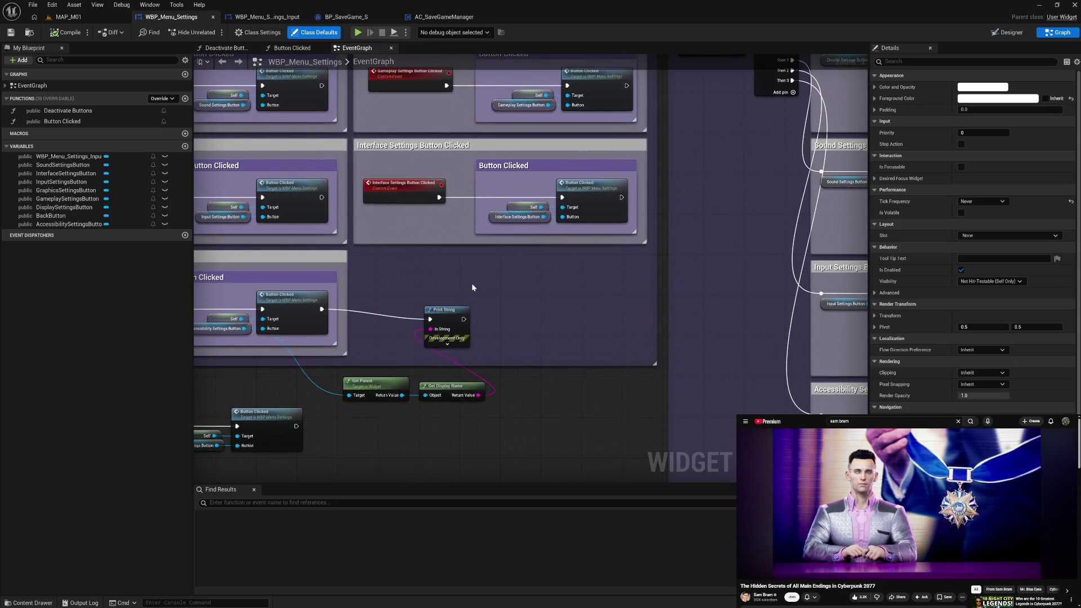
left_click_drag(524, 299, 558, 289)
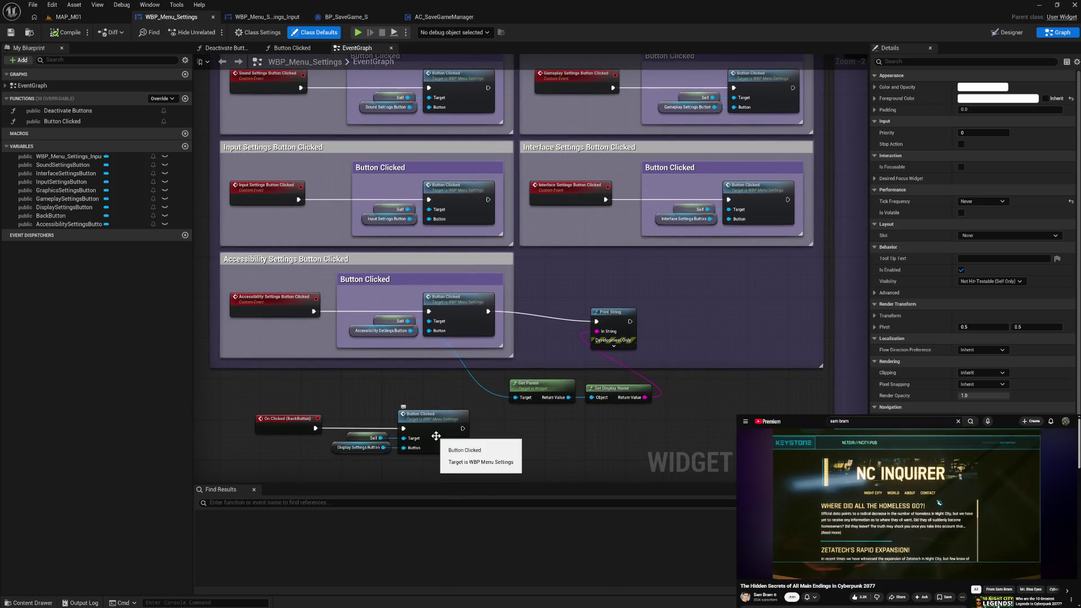
left_click(467, 314)
double_click(466, 314)
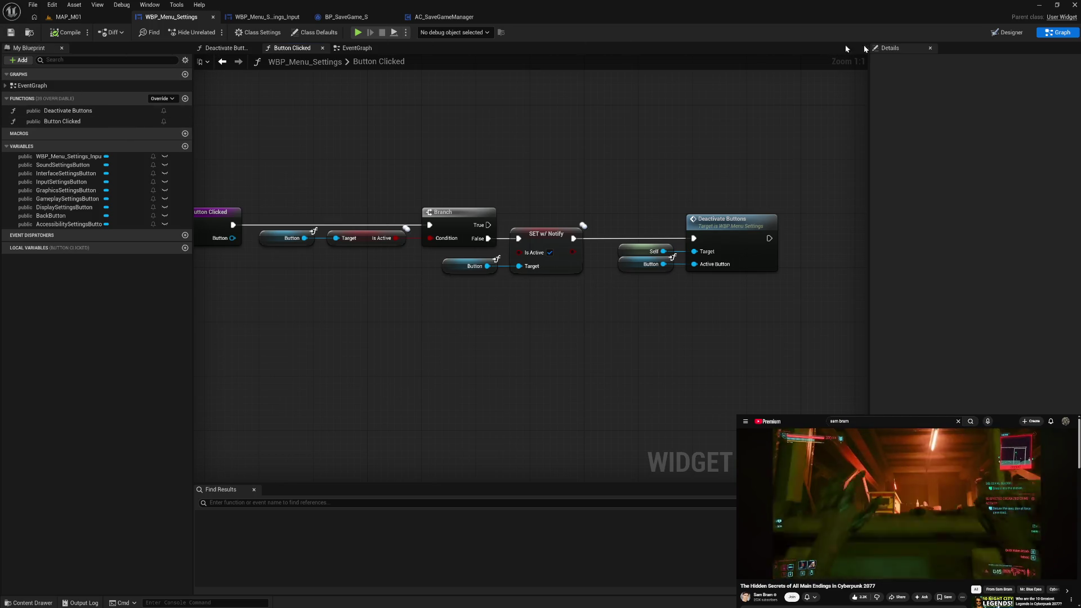
left_click(994, 35)
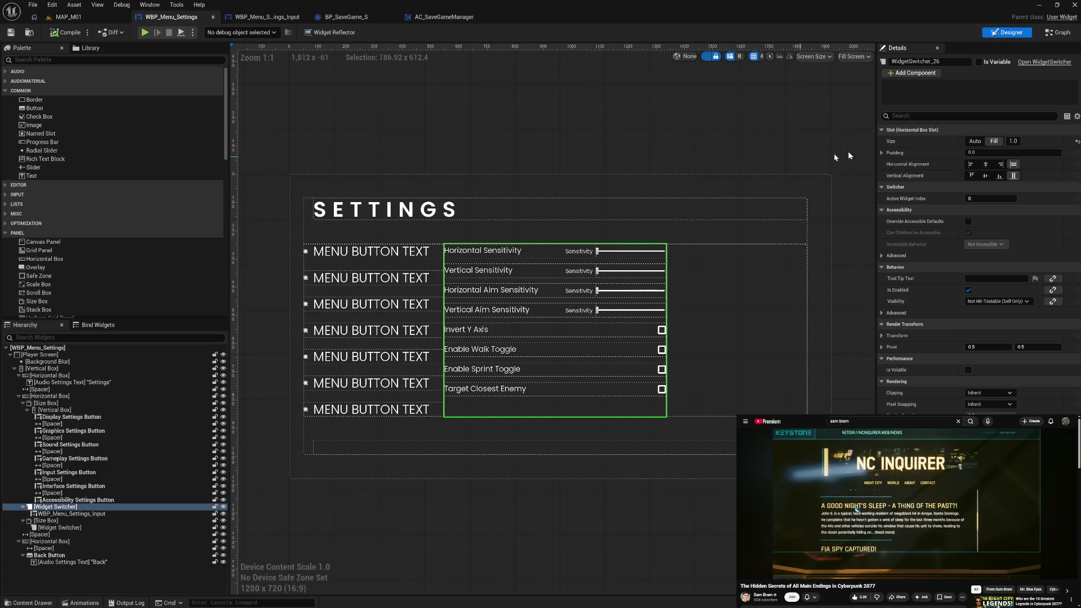
left_click(1044, 33)
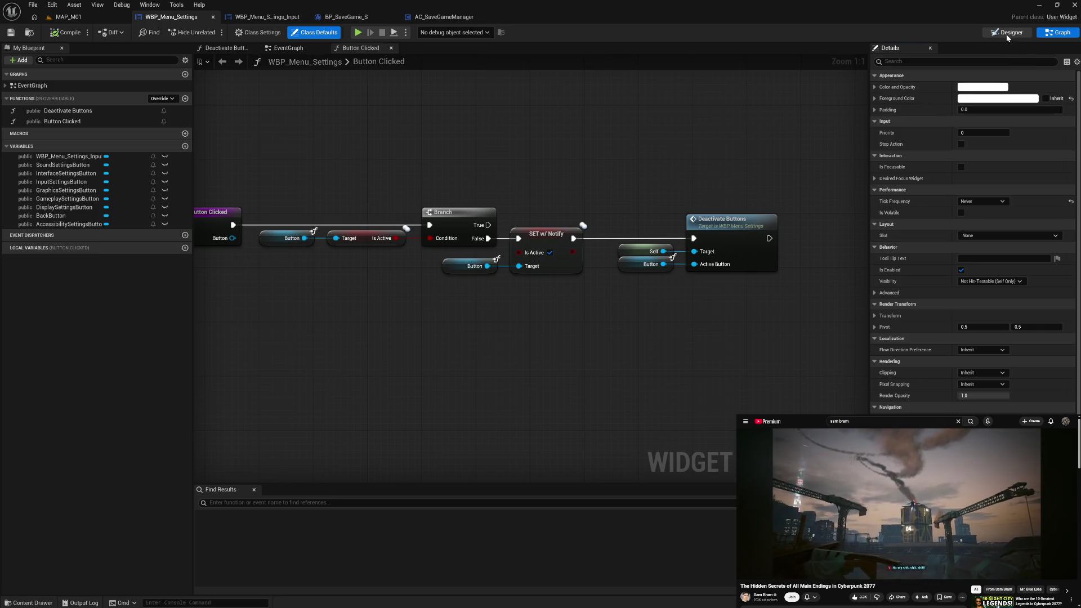
left_click(1007, 34)
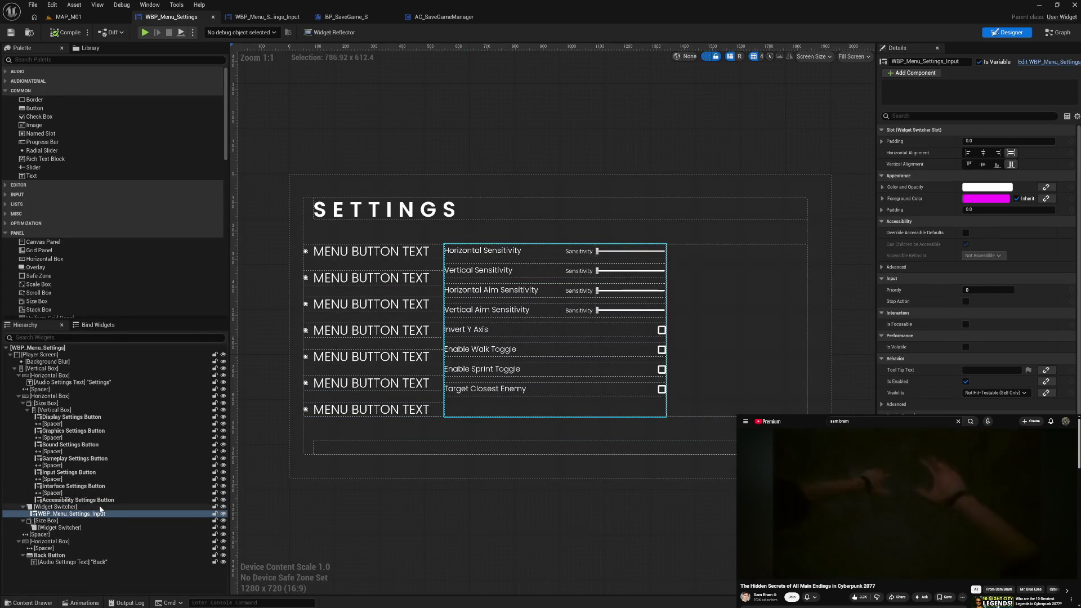
Rename the WBP_Menu_Settings_Input panel to 'Input Settings Widget'
left_click(101, 514)
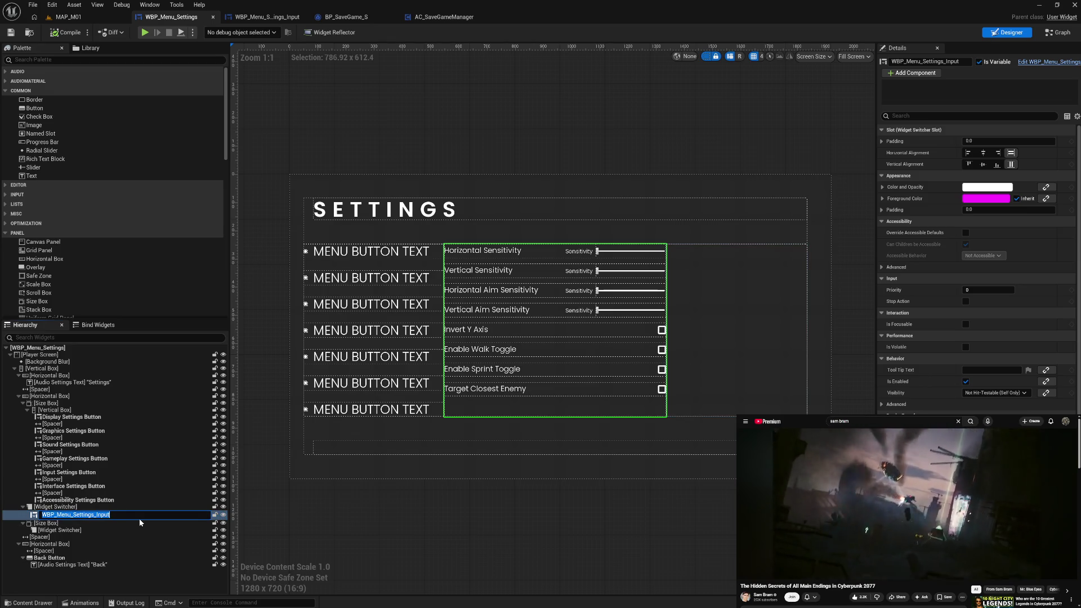
type("I")
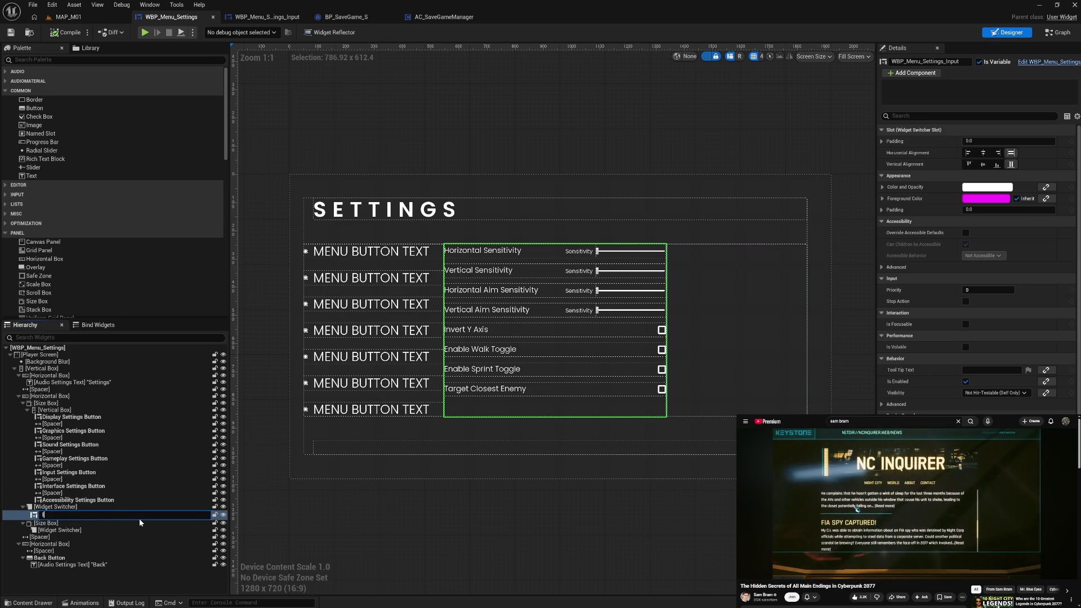
type("nput Settings Widget")
key("Return")
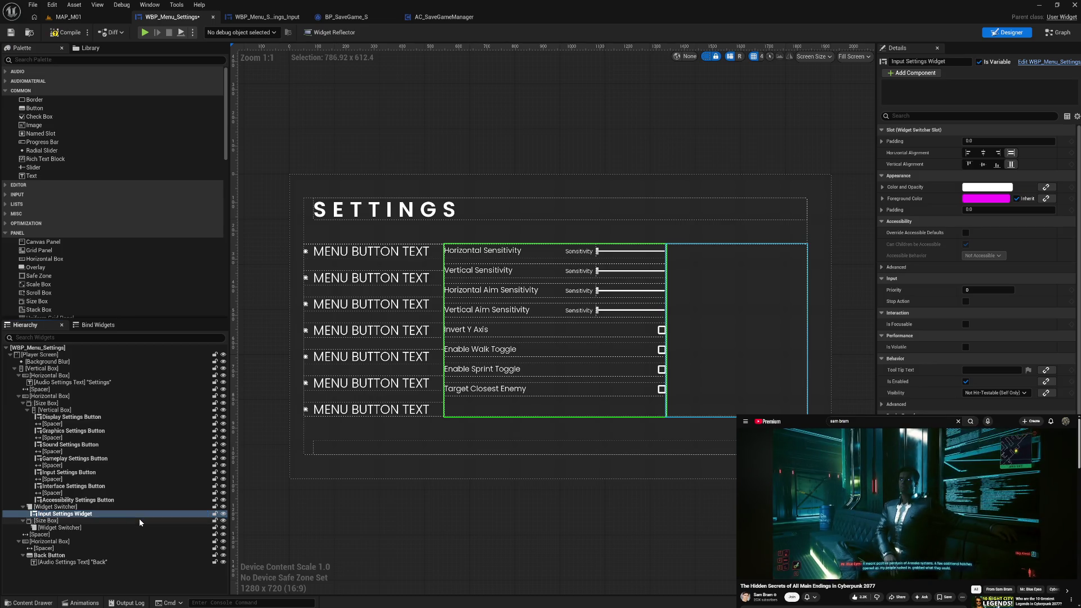
Place an InputSettingsWidget getter in the EventGraph
left_click(1058, 32)
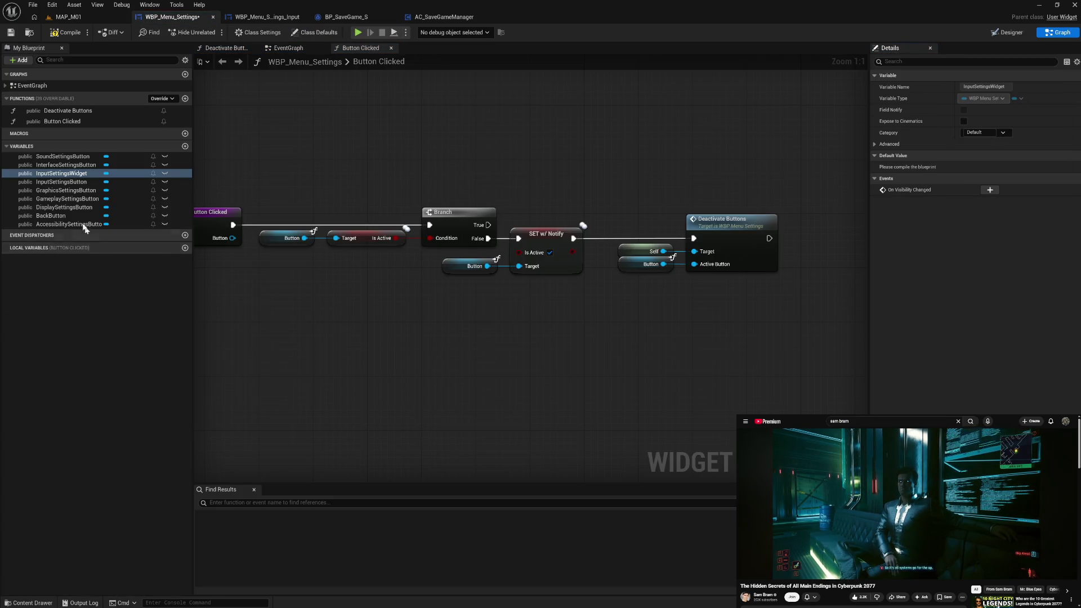
left_click(60, 175)
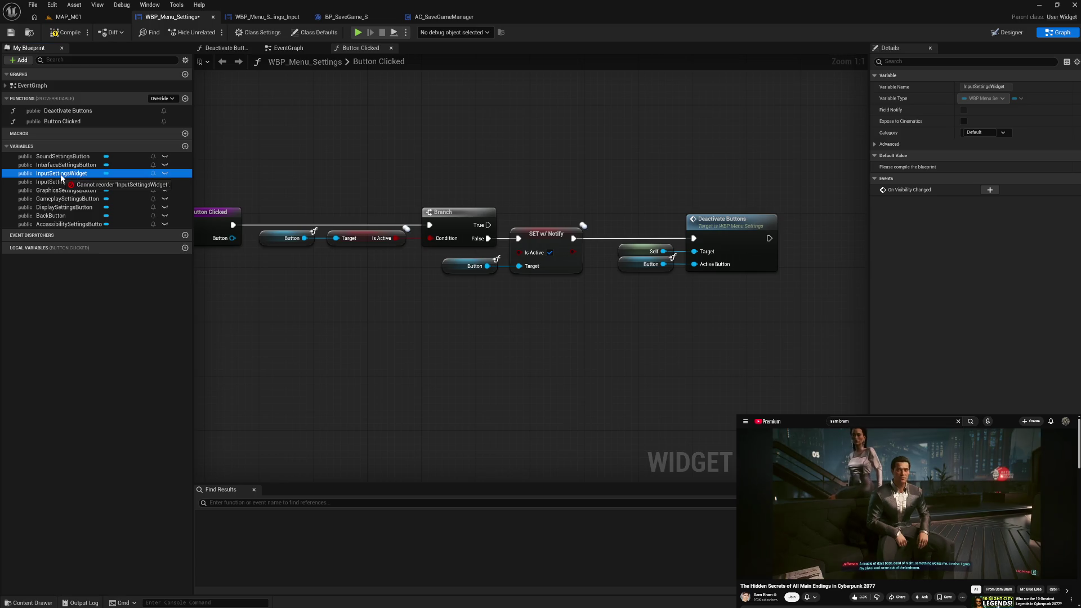
left_click(293, 50)
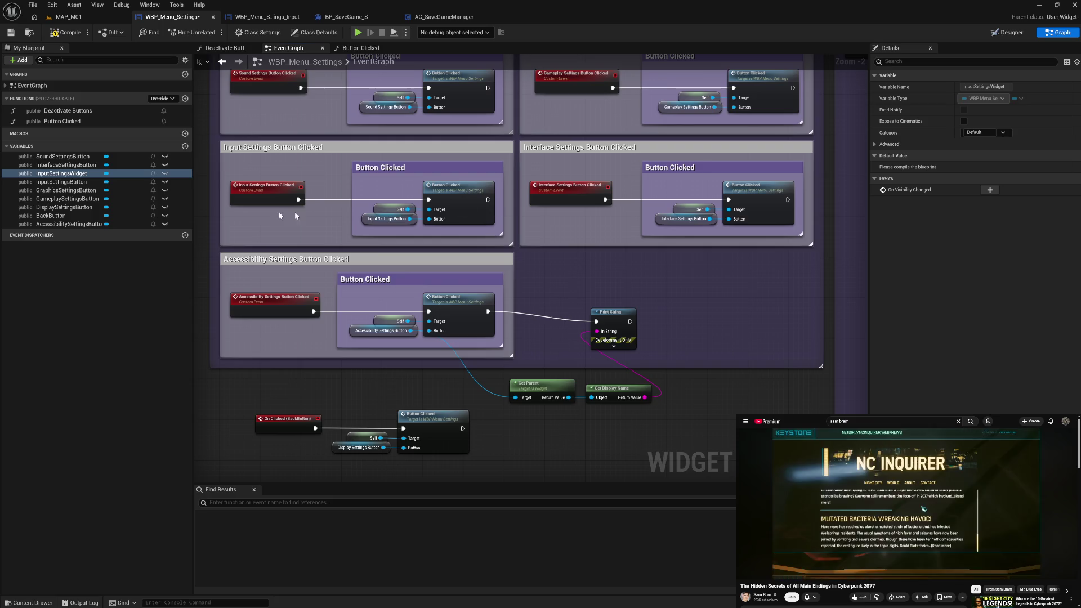
mouse_move(61, 174)
left_mouse_down()
mouse_move(591, 293)
mouse_move(584, 276)
left_mouse_up()
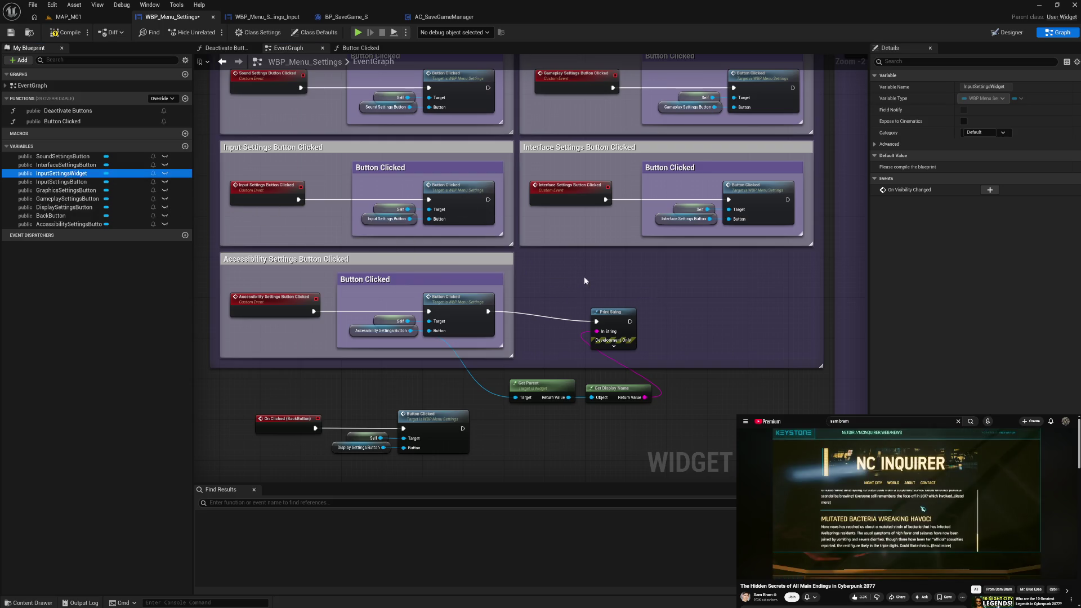
left_click(603, 283)
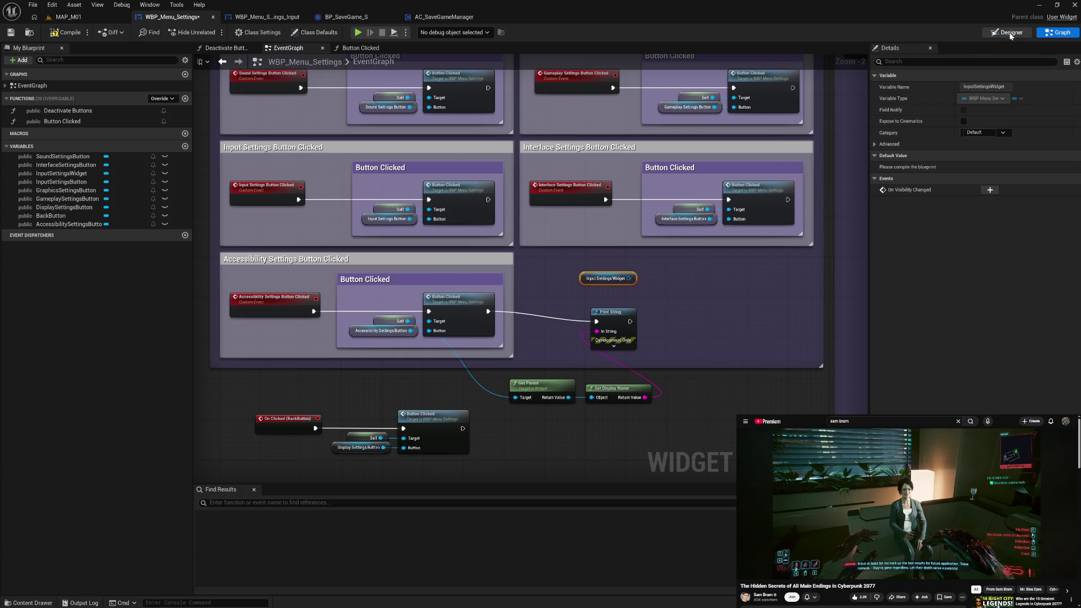
Rename the Widget Switcher to 'Settings Panel Widget Switcher' and return to the event graph
left_click(1008, 32)
left_click(85, 509)
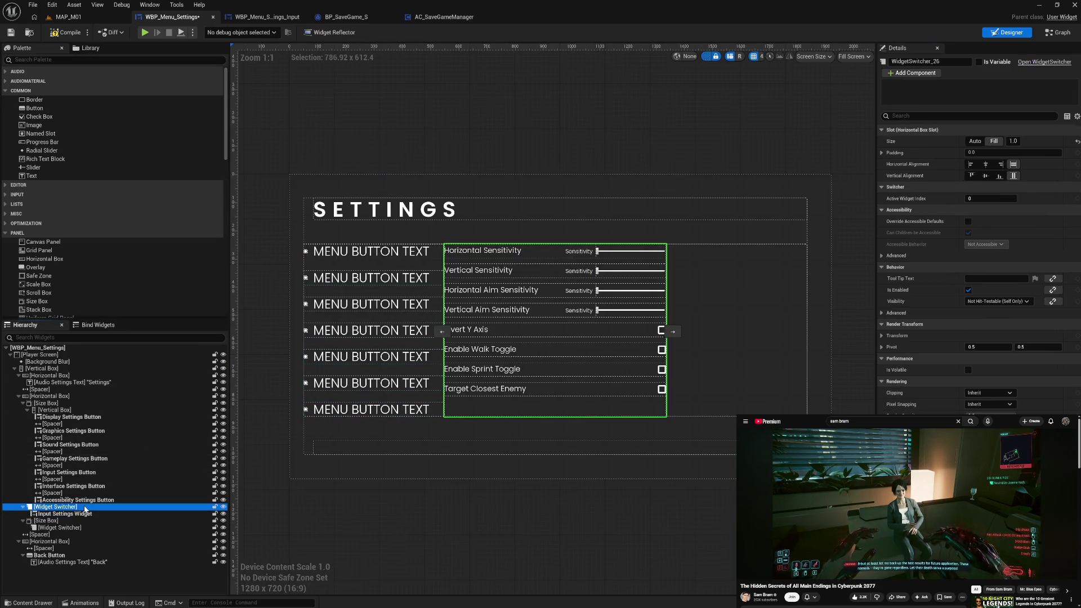
key("F2")
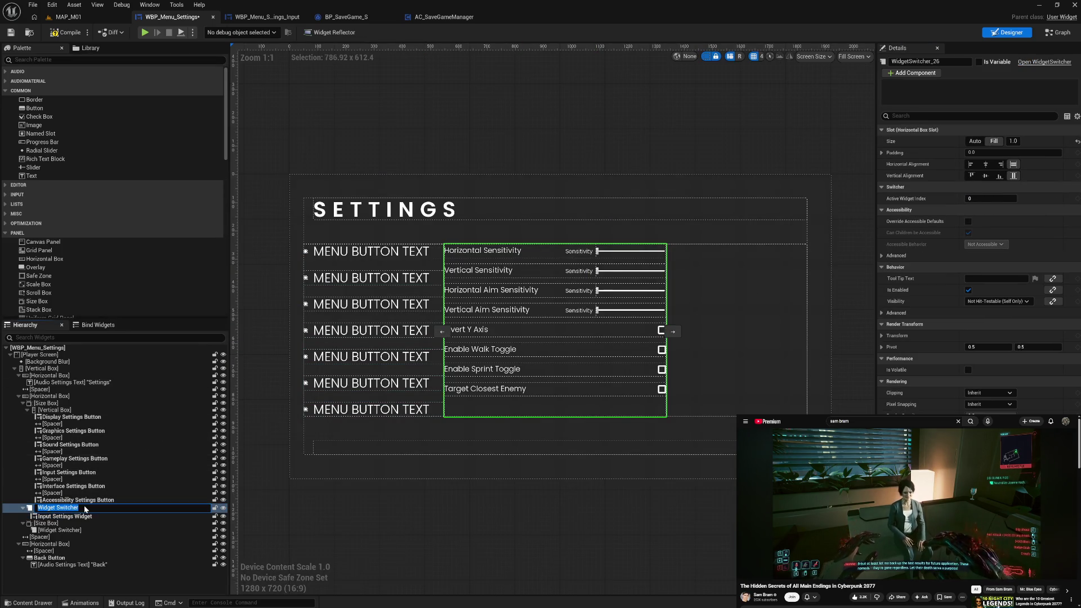
type("Setings Pa")
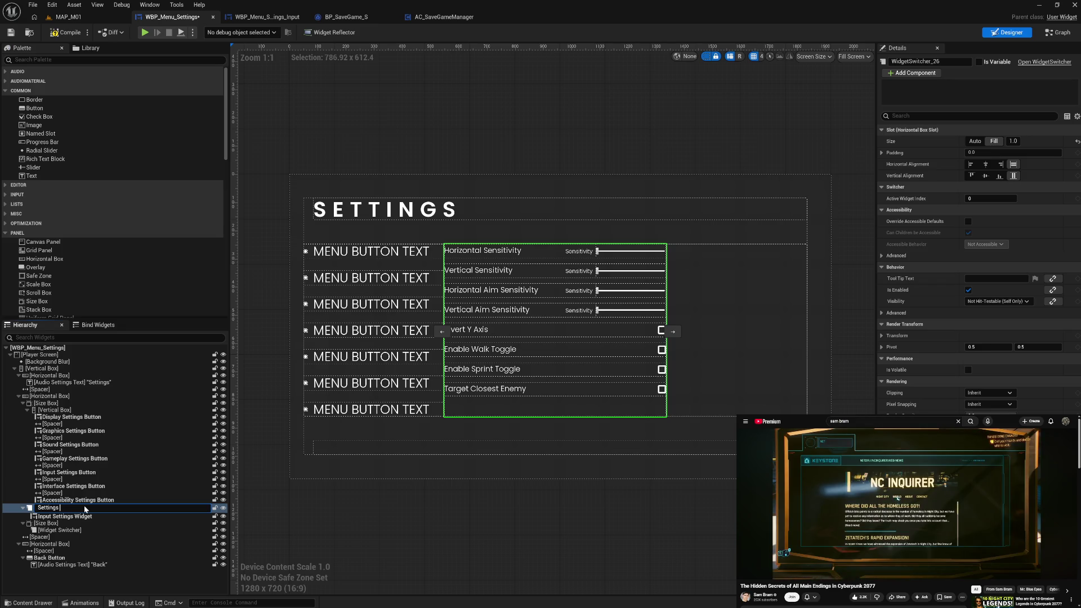
type("nel")
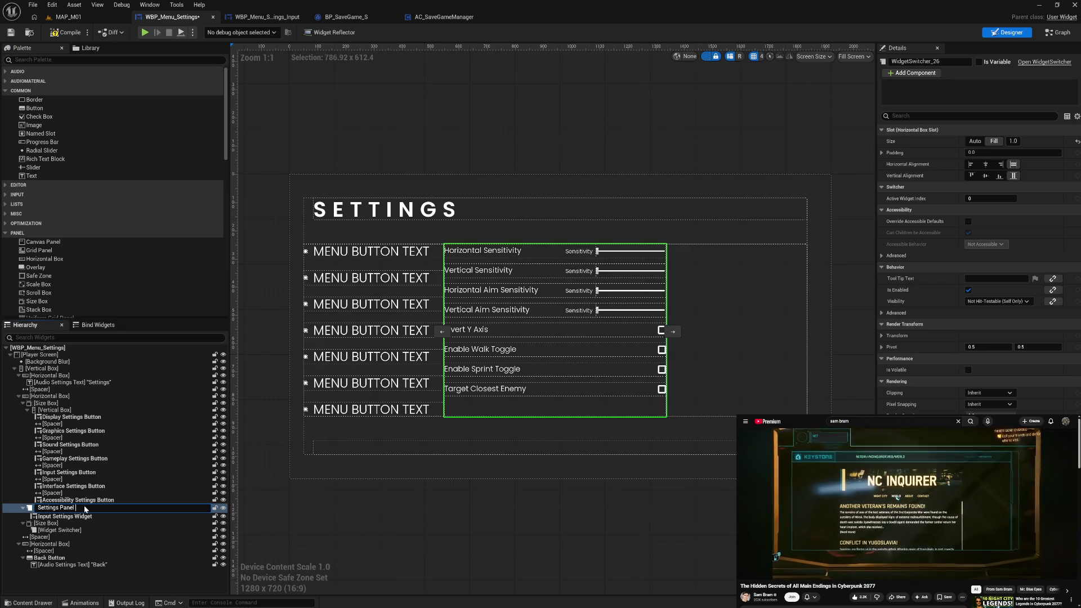
type(" W")
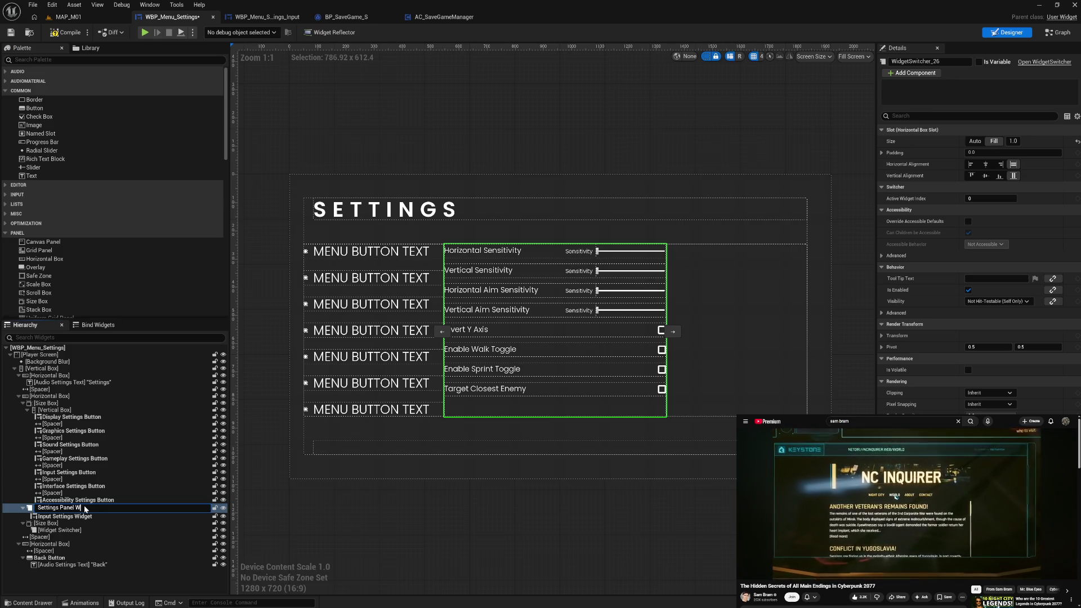
type("idget Switcher")
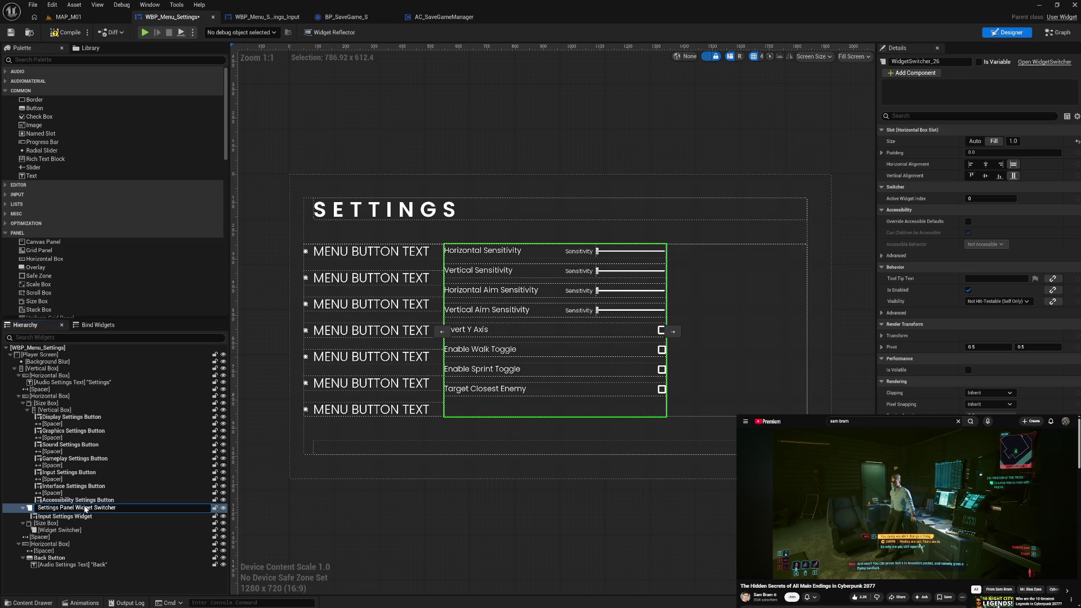
key("Return")
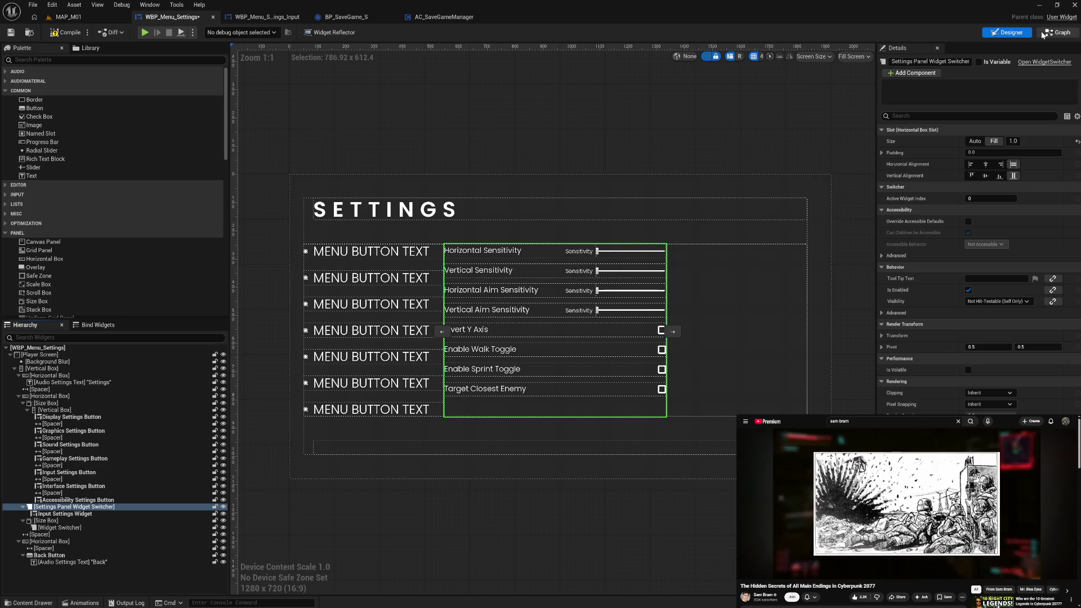
left_click(1043, 34)
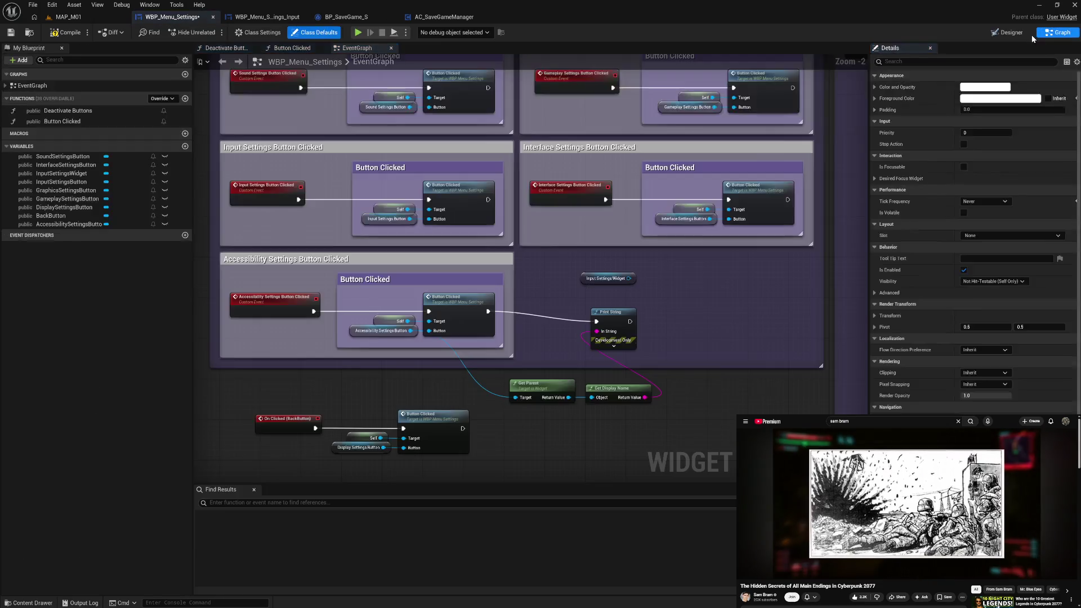
Mark the Settings Panel Widget Switcher as Is Variable and save the widget blueprint
left_click(980, 62)
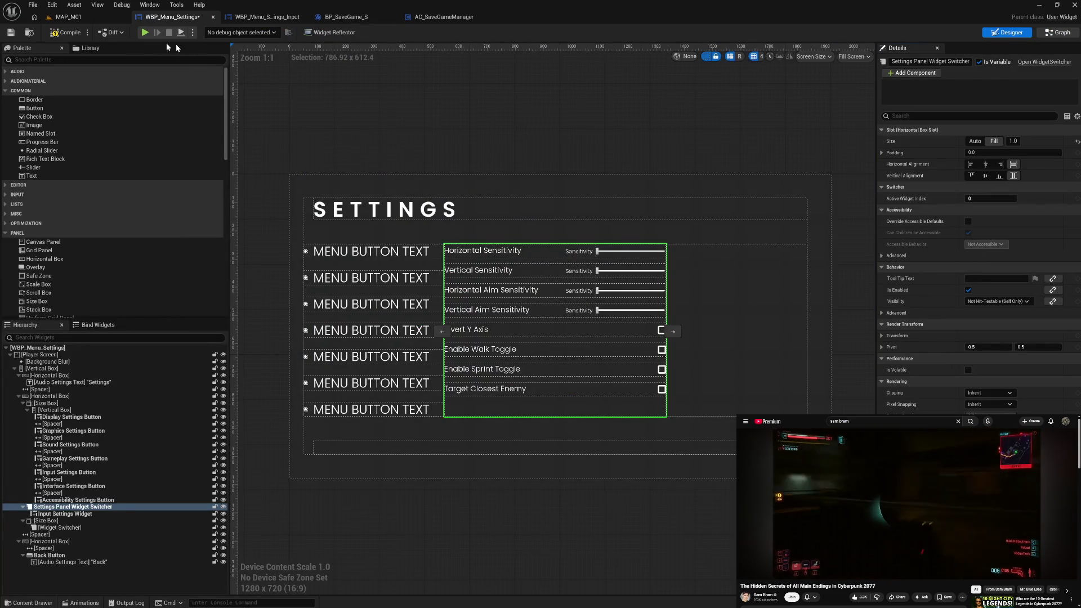
left_click(1051, 34)
key("ctrl+s")
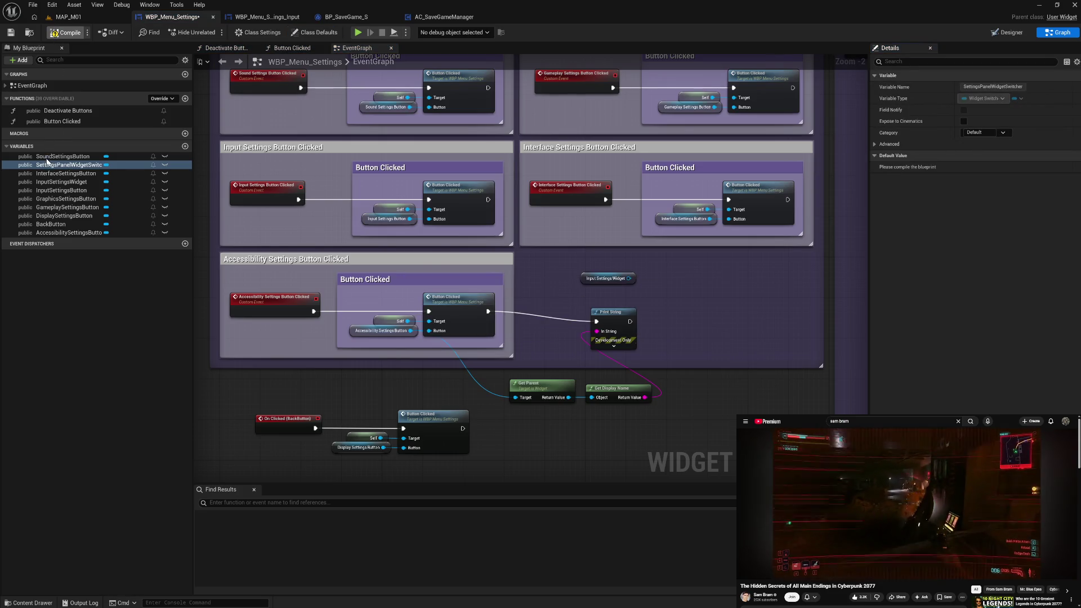
Add a Set Active Widget node on the switcher with Input Settings Widget as its Widget
mouse_move(68, 165)
left_mouse_down()
mouse_move(472, 284)
mouse_move(675, 298)
left_mouse_up()
type("set")
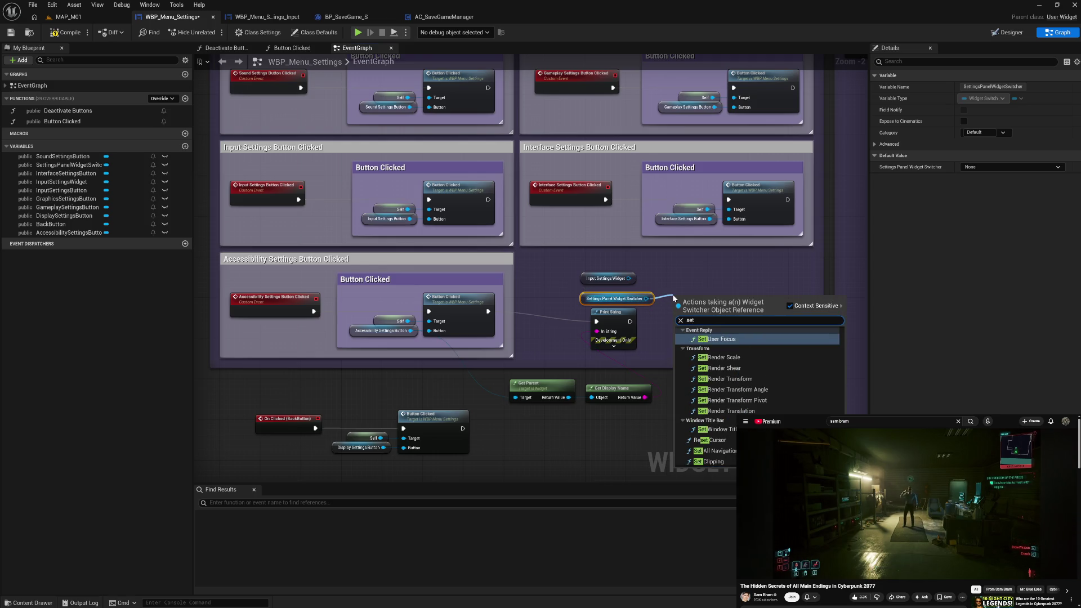
type(" ac")
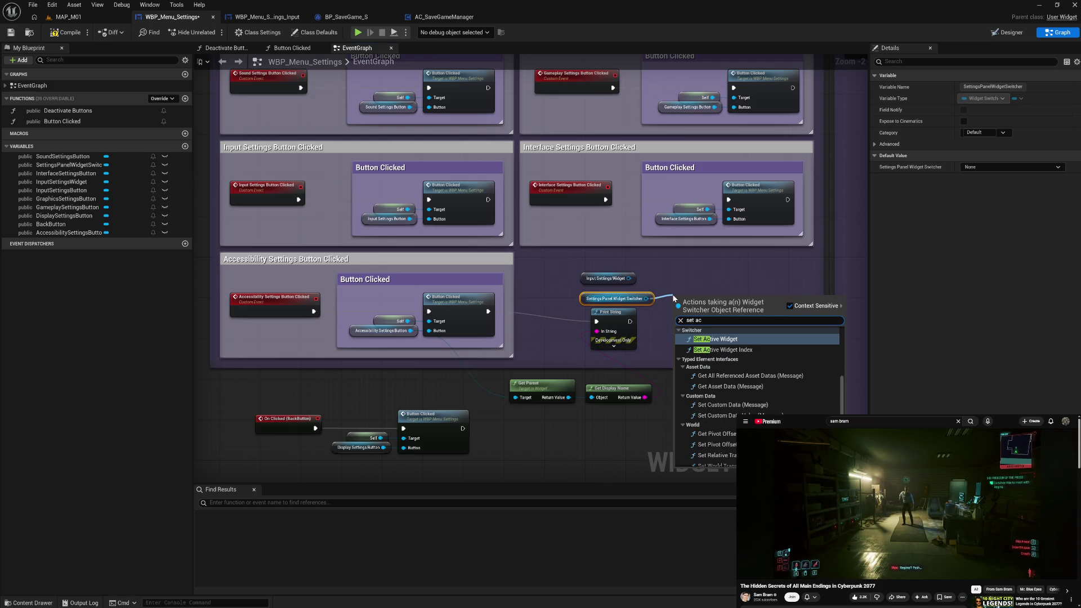
left_click(732, 340)
left_click_drag(725, 339, 715, 313)
left_click_drag(647, 283, 682, 309)
left_click_drag(696, 272, 707, 272)
left_click_drag(629, 279, 683, 311)
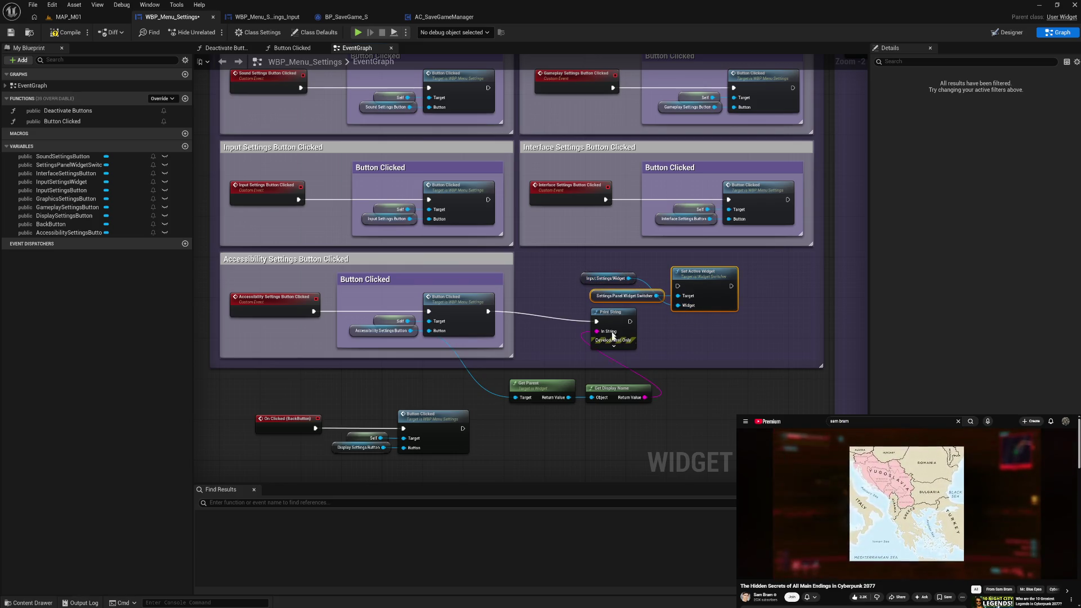
Tidy the nodes, run Set Active Widget from Input Settings Button Clicked, and compile
left_click_drag(611, 313, 611, 342)
left_click_drag(583, 282, 604, 313)
left_click_drag(640, 279, 718, 325)
left_click_drag(697, 282, 657, 282)
left_click_drag(487, 200, 637, 287)
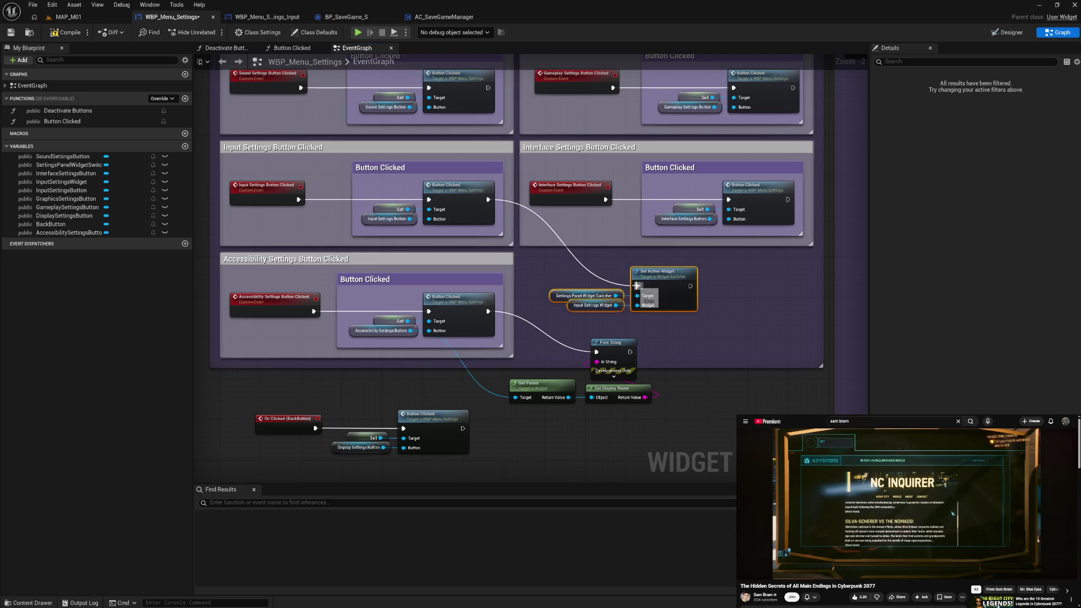
left_click(574, 268)
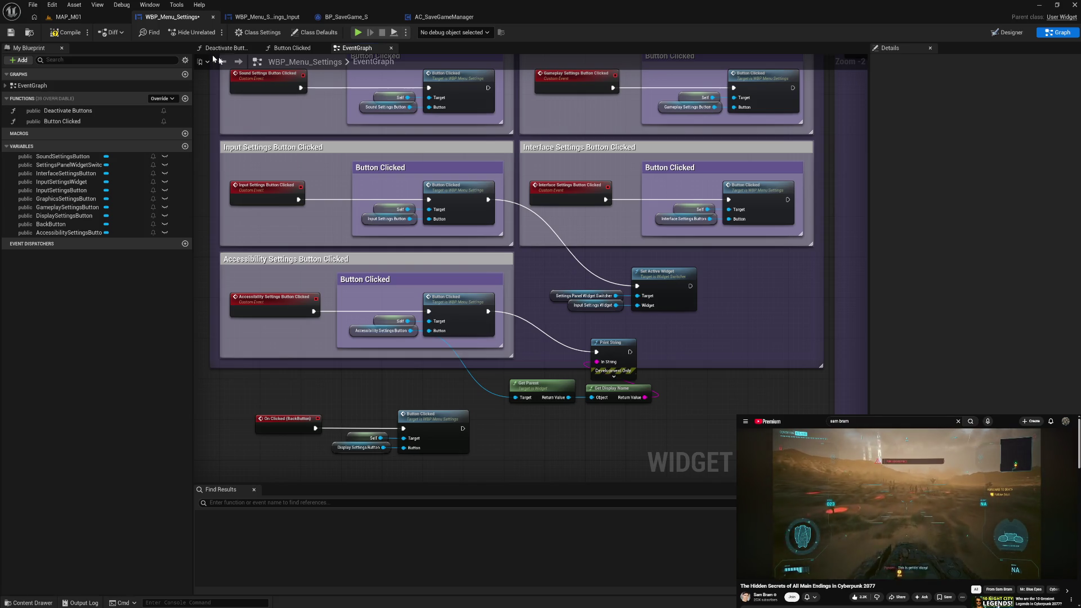
left_click(70, 33)
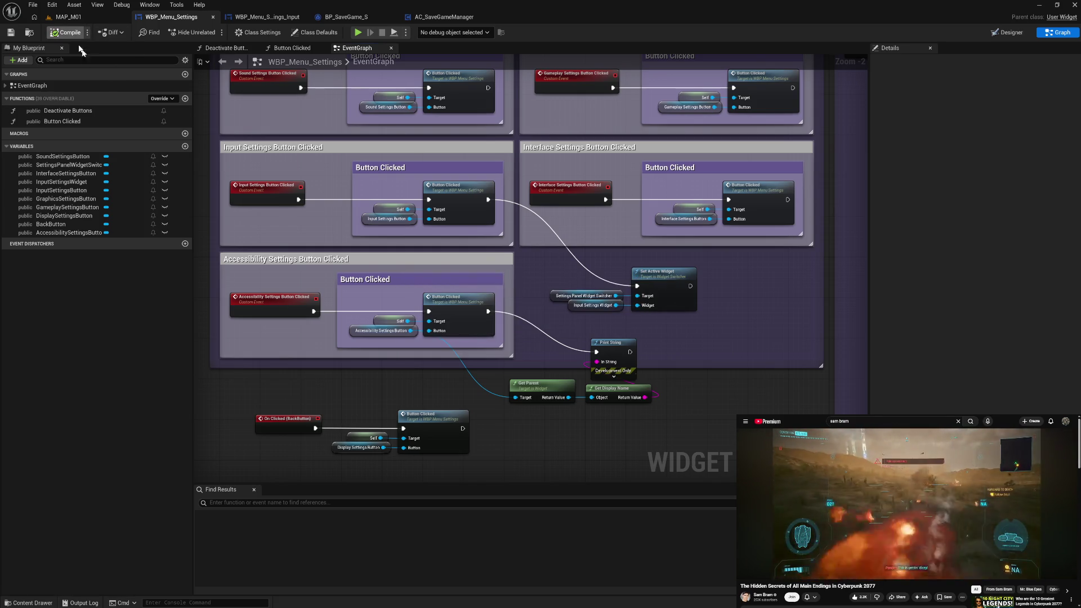